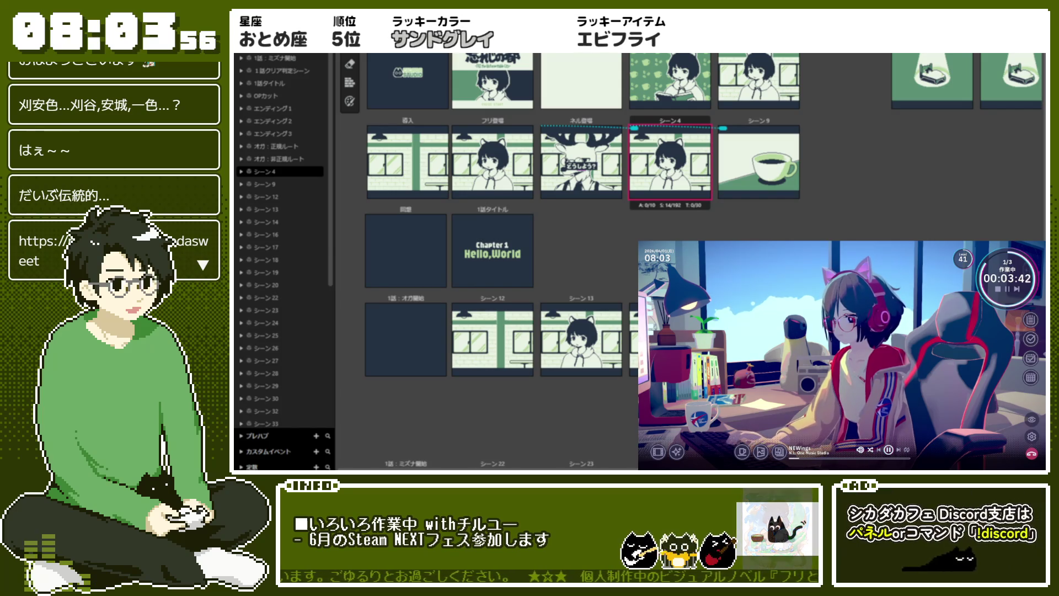
- Clear the シーン4 selection and select the スタジオロゴ studio logo scene node on the map
key("Escape")
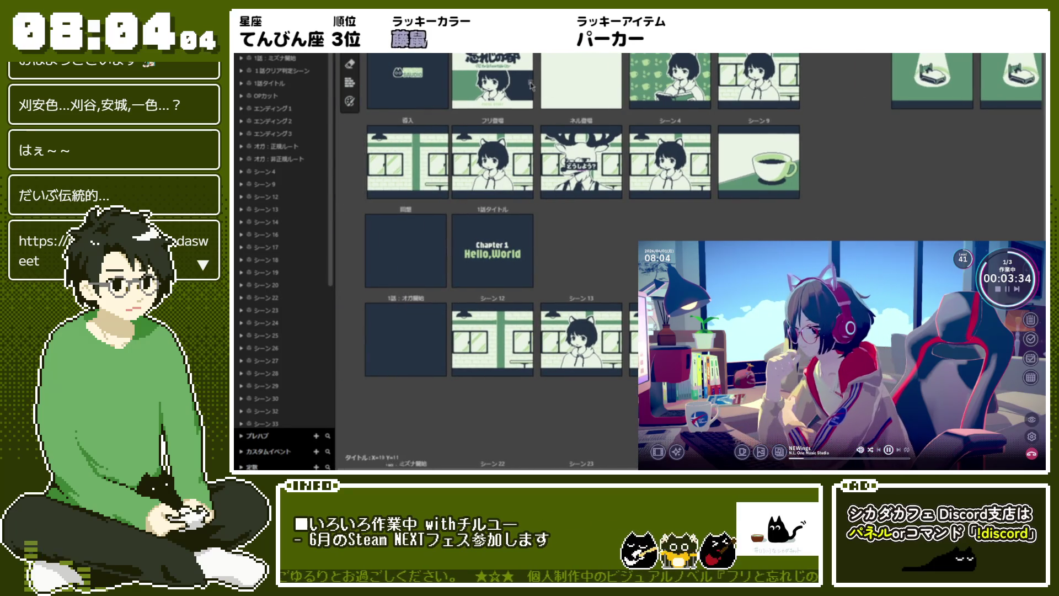
left_click(409, 55)
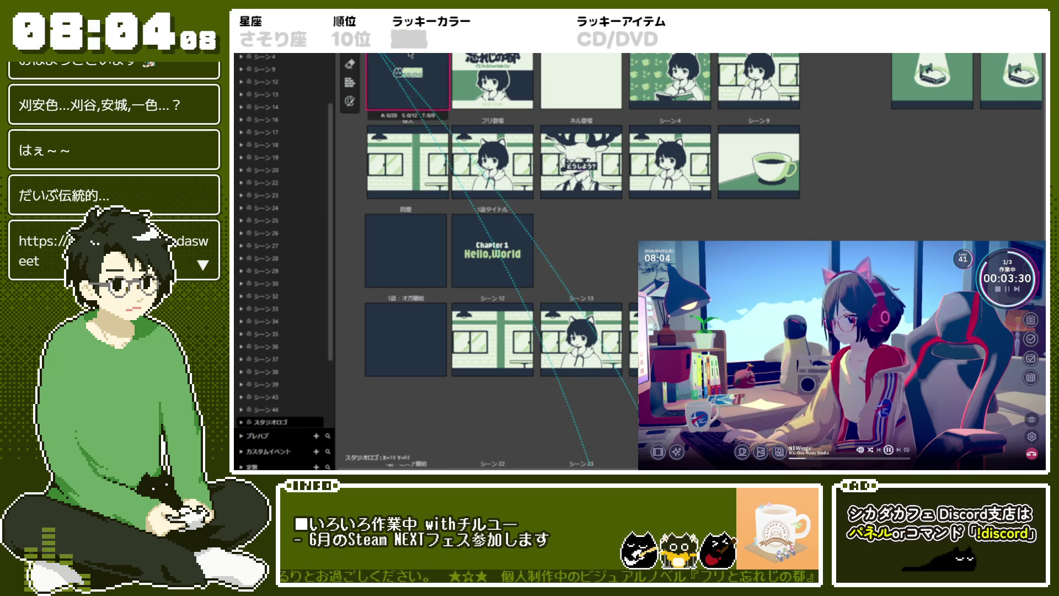
left_click(456, 88)
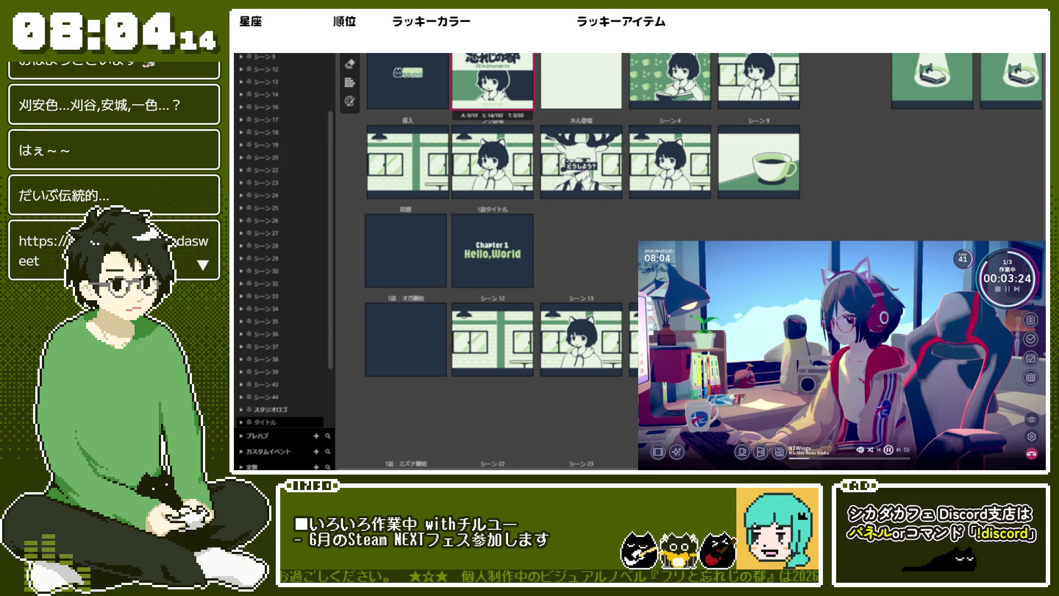
left_click(409, 76)
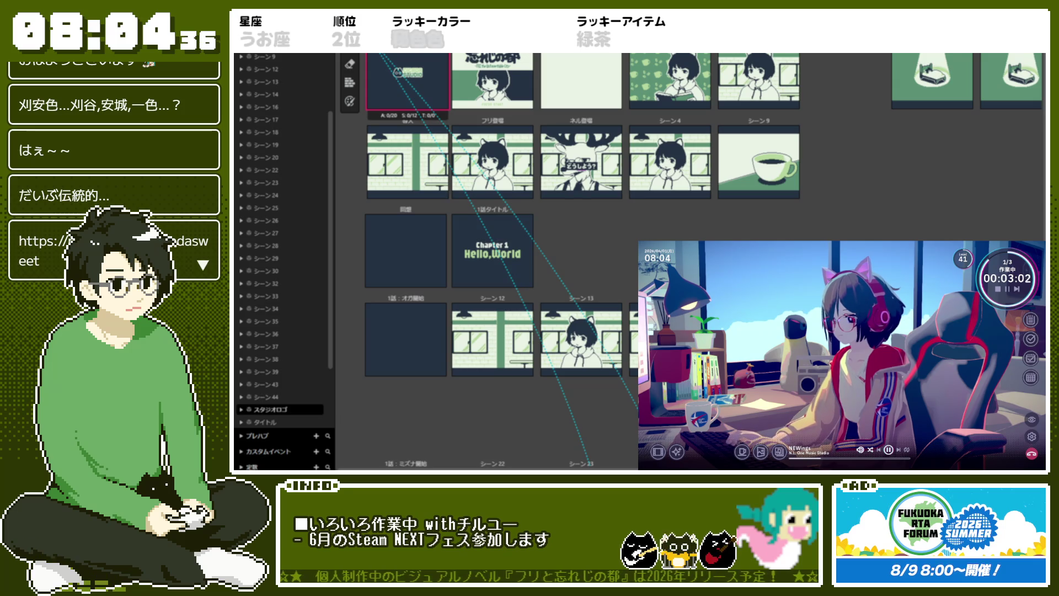
left_click(308, 54)
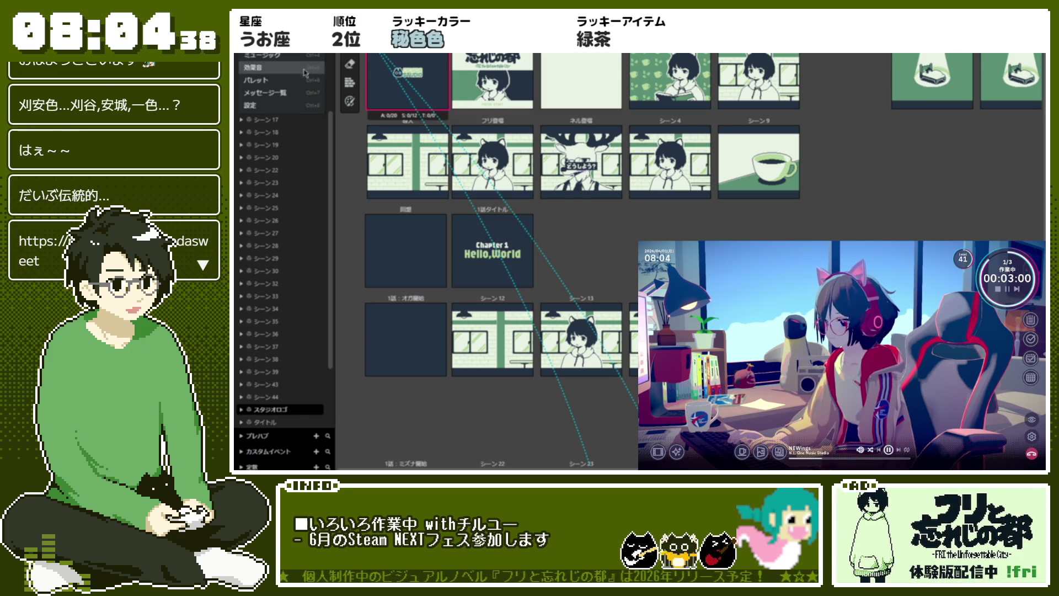
- Uncheck シューティング among the enabled scene types in the project settings (設定)
left_click(306, 108)
scroll(606, 185, "down", 5)
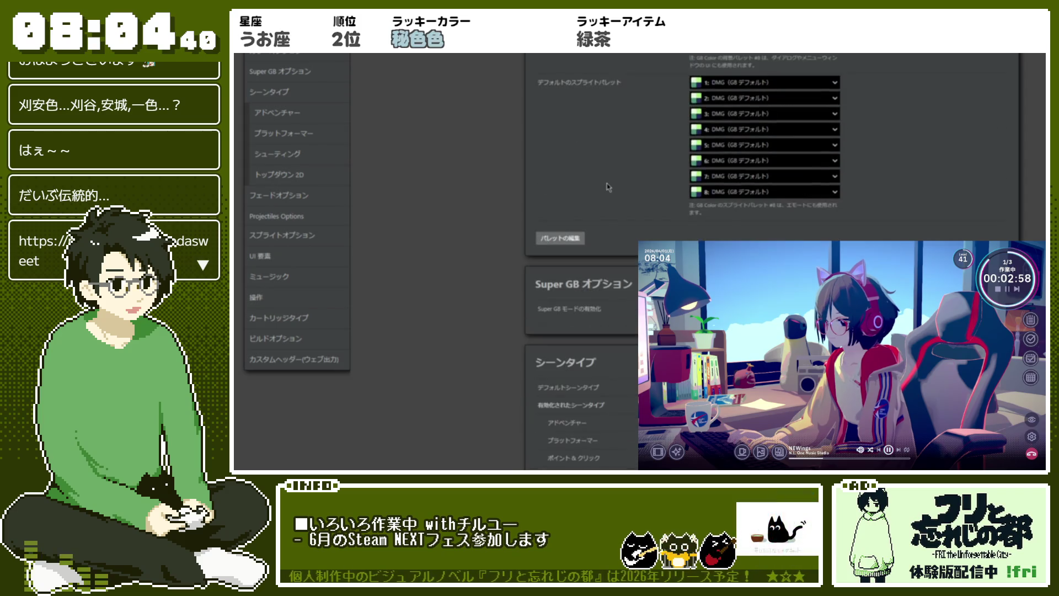
scroll(609, 187, "down", 2)
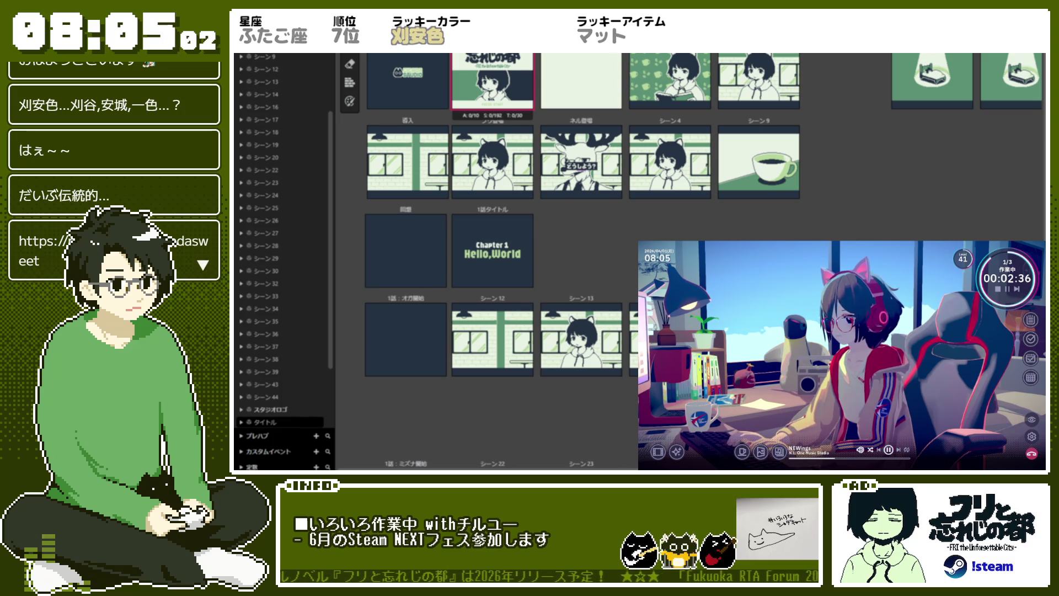
left_click(260, 54)
left_click(305, 106)
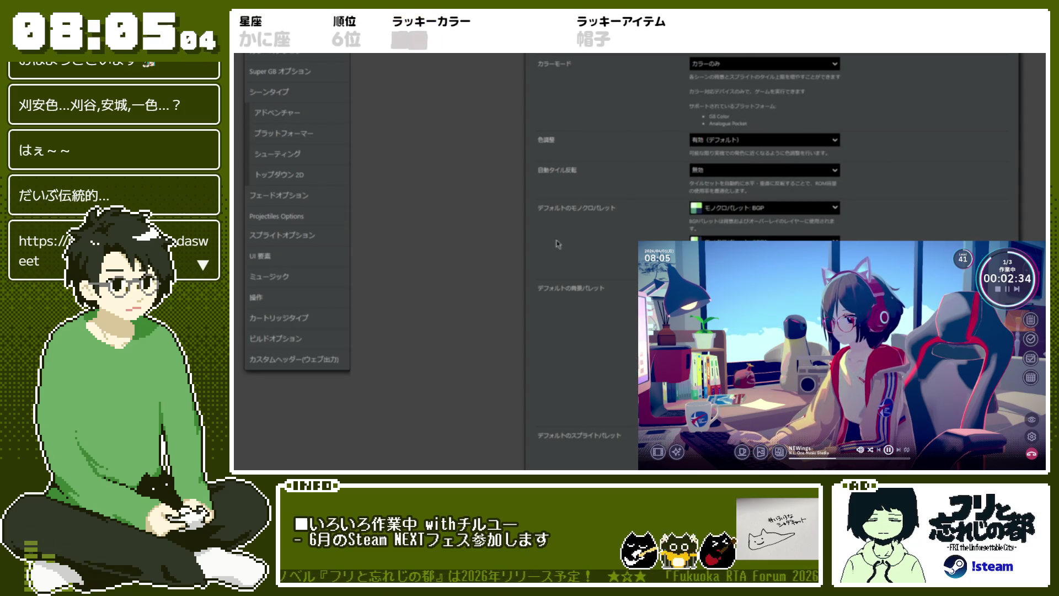
scroll(578, 247, "down", 10)
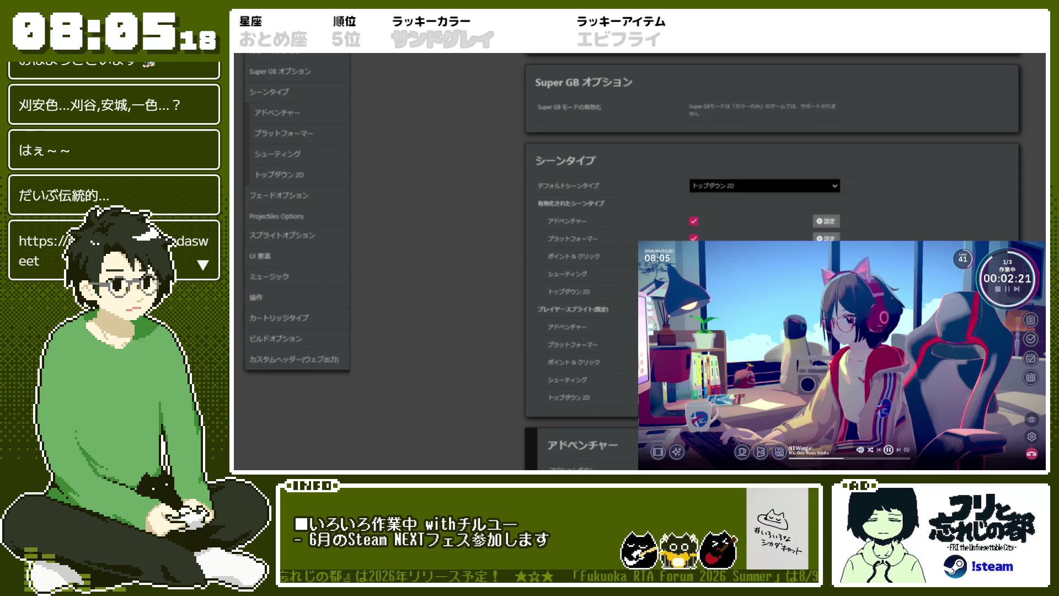
left_click(694, 273)
left_click(254, 47)
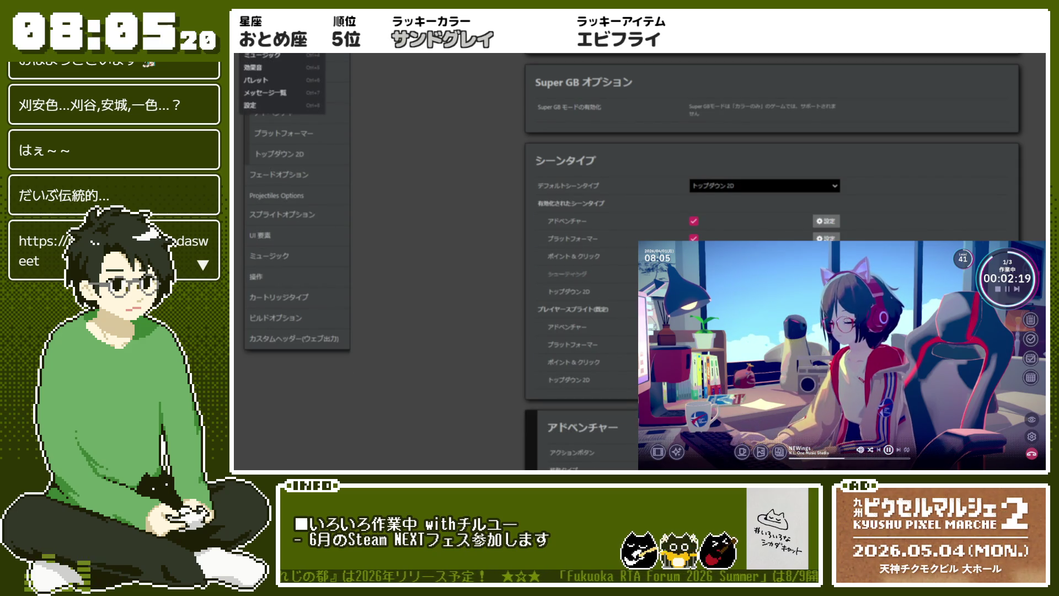
- Switch back to the game world view with Ctrl+1, then bring up the project's color settings
key("ctrl+1")
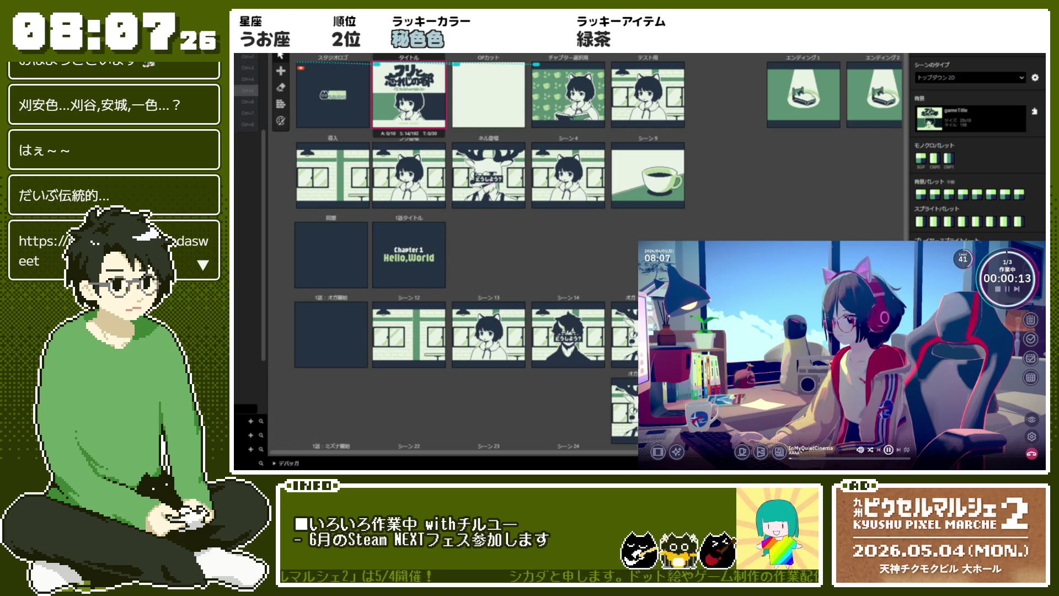
left_click(246, 113)
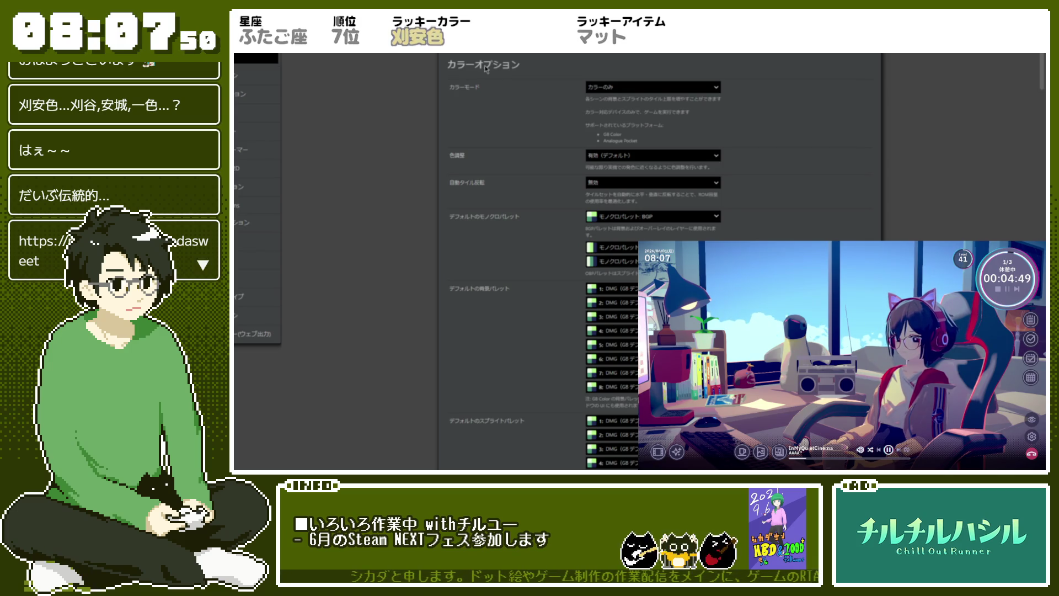
left_click(717, 156)
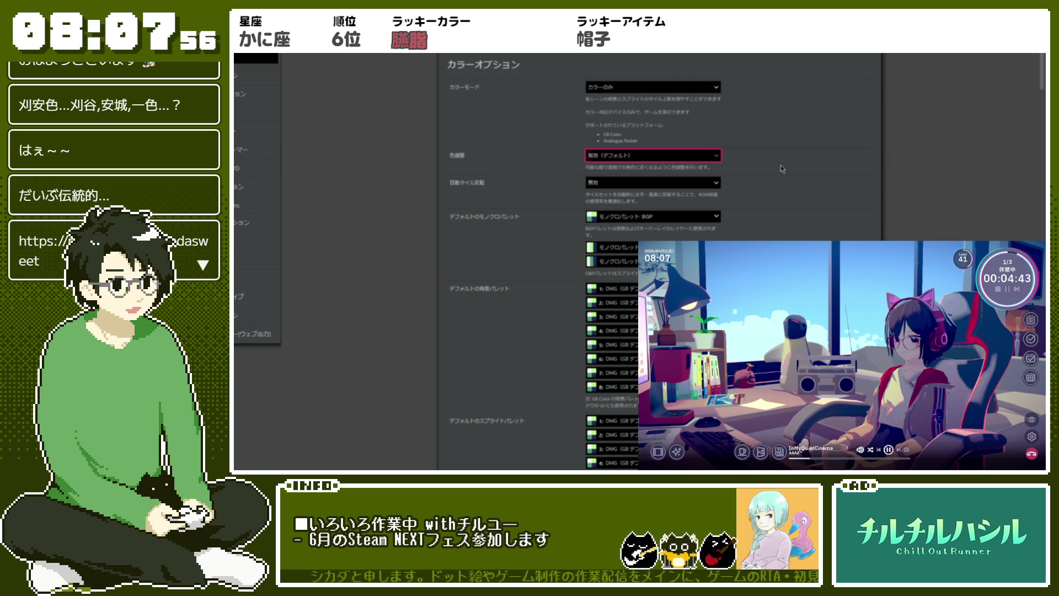
left_click(596, 158)
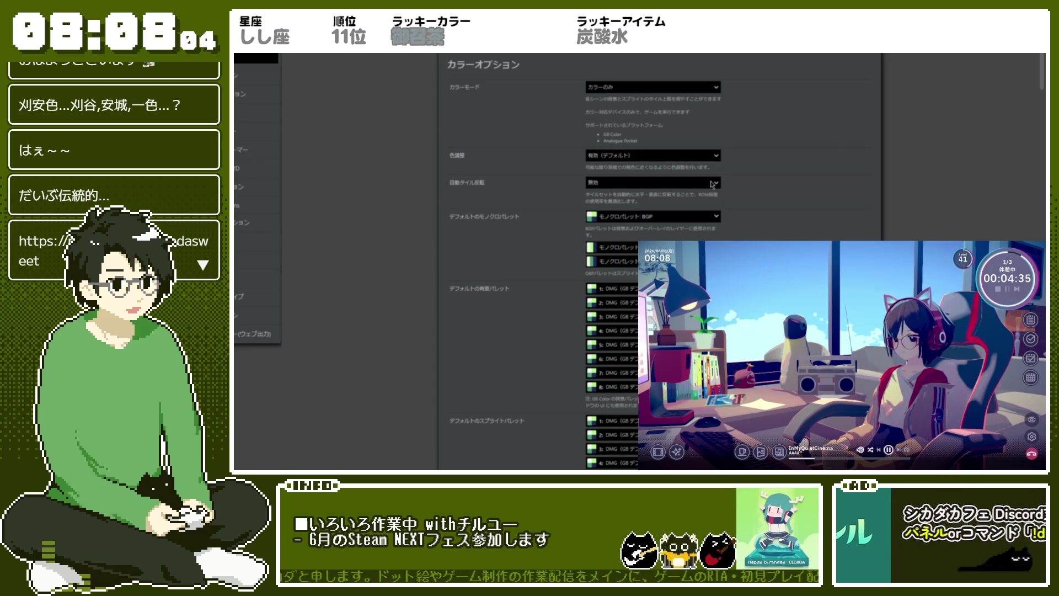
left_click(712, 185)
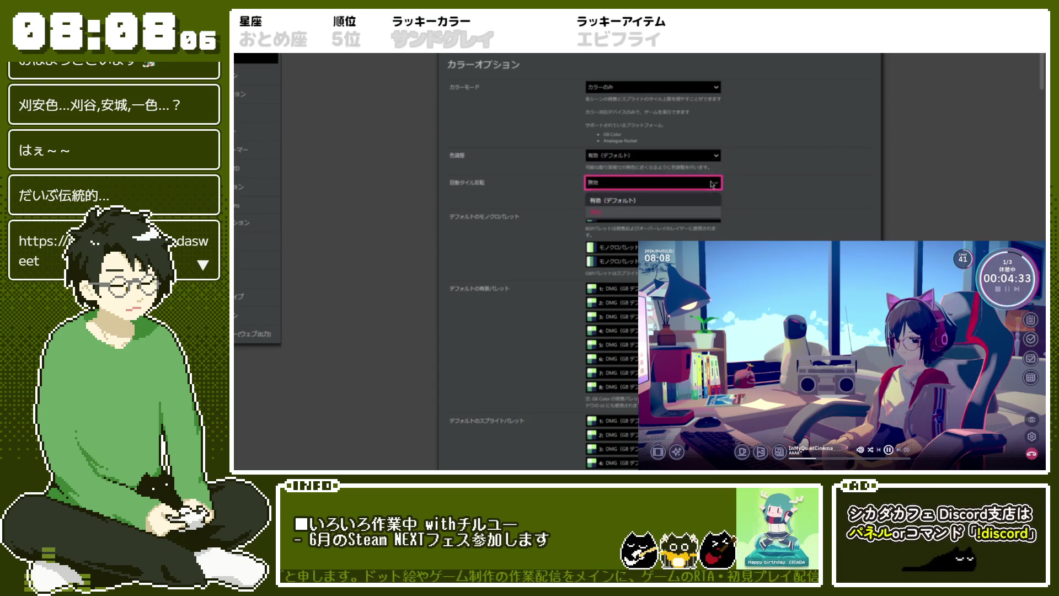
key("Return")
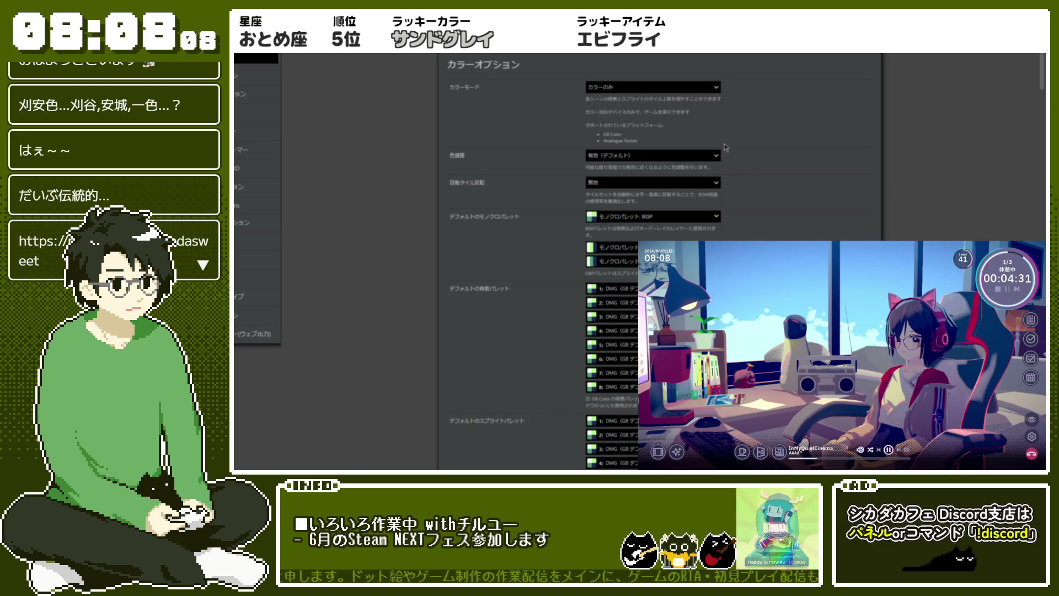
left_click(633, 84)
left_click(516, 115)
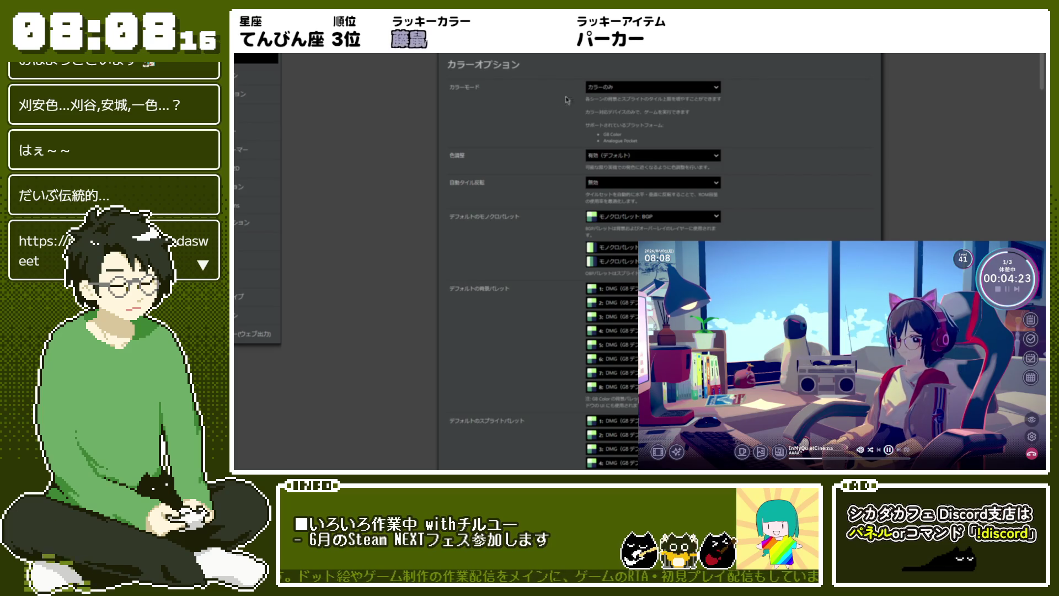
left_click(630, 92)
left_click(534, 98)
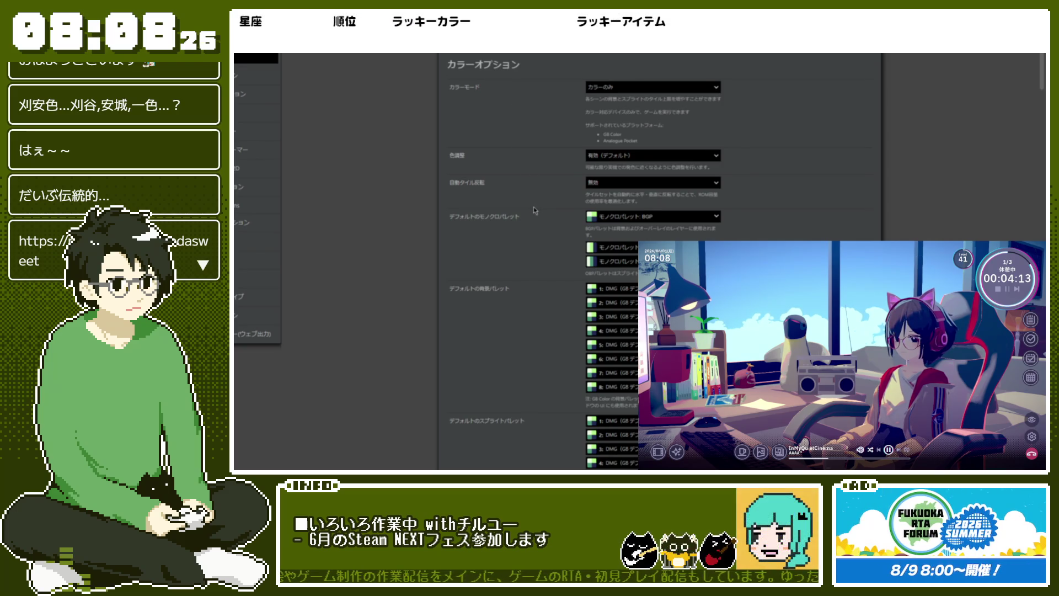
scroll(533, 206, "down", 3)
scroll(534, 209, "up", 2)
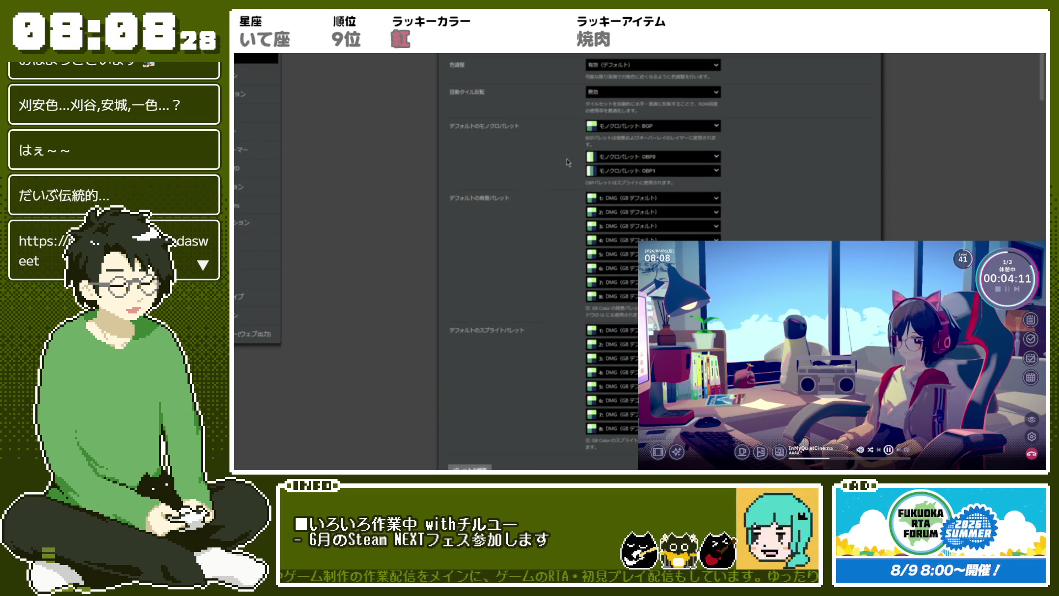
scroll(578, 192, "down", 1)
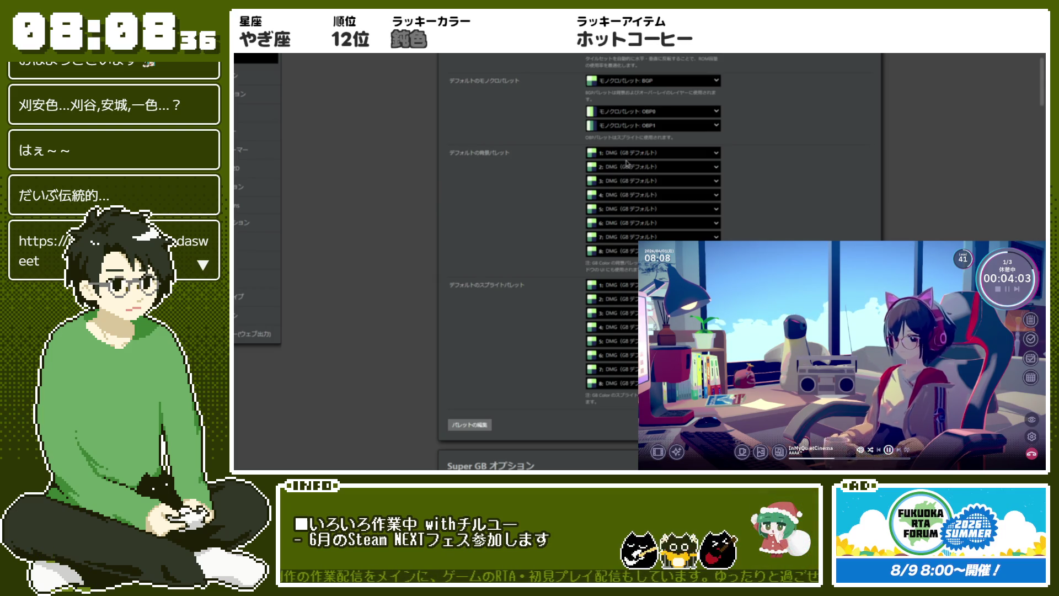
scroll(520, 191, "up", 1)
scroll(518, 191, "up", 2)
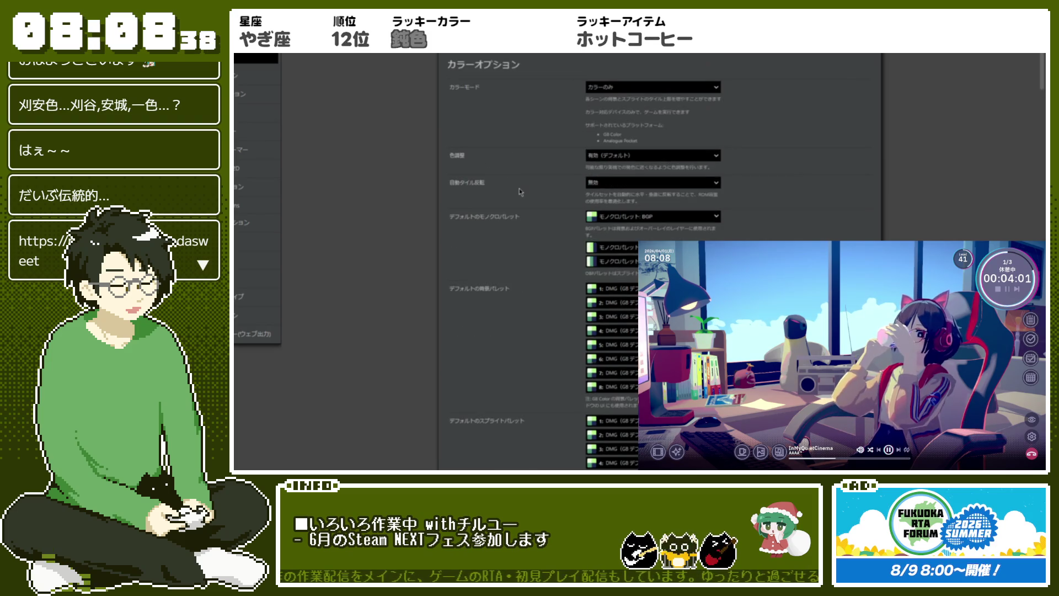
scroll(519, 192, "down", 3)
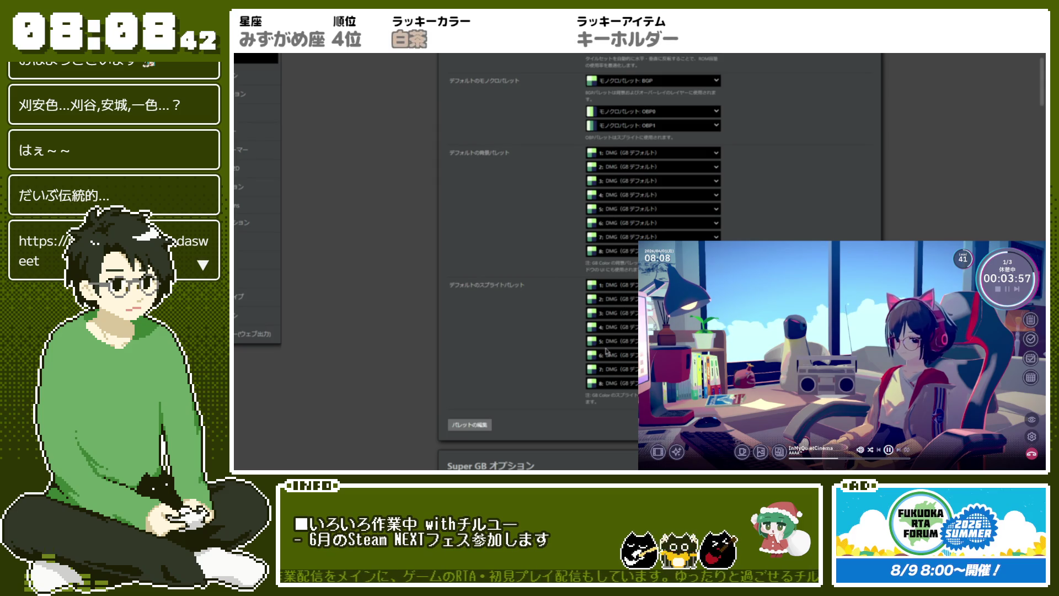
left_click(703, 222)
left_click(639, 214)
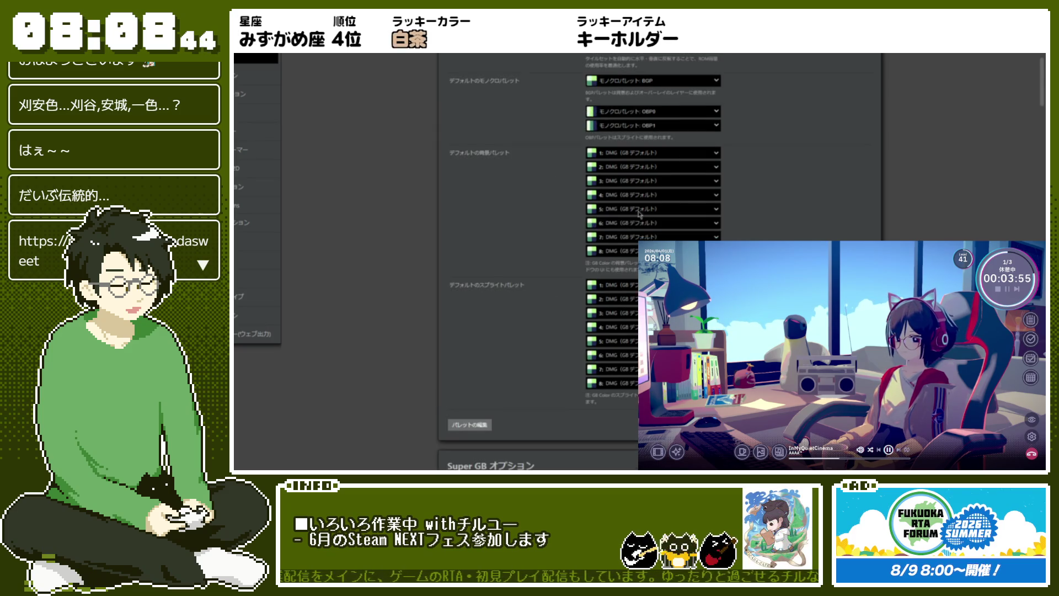
scroll(525, 175, "up", 3)
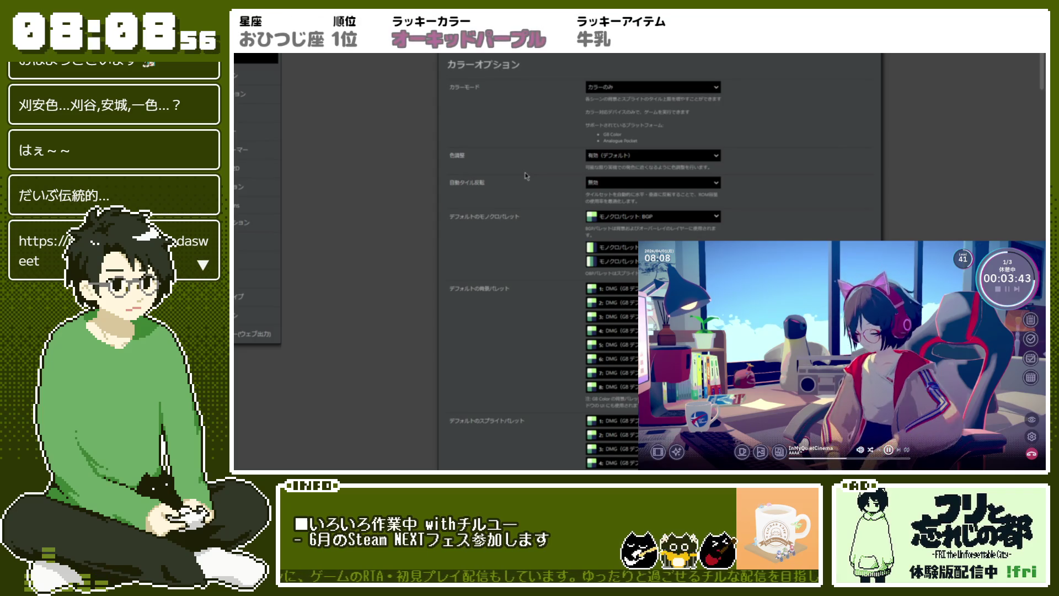
scroll(526, 176, "down", 1)
scroll(526, 176, "down", 5)
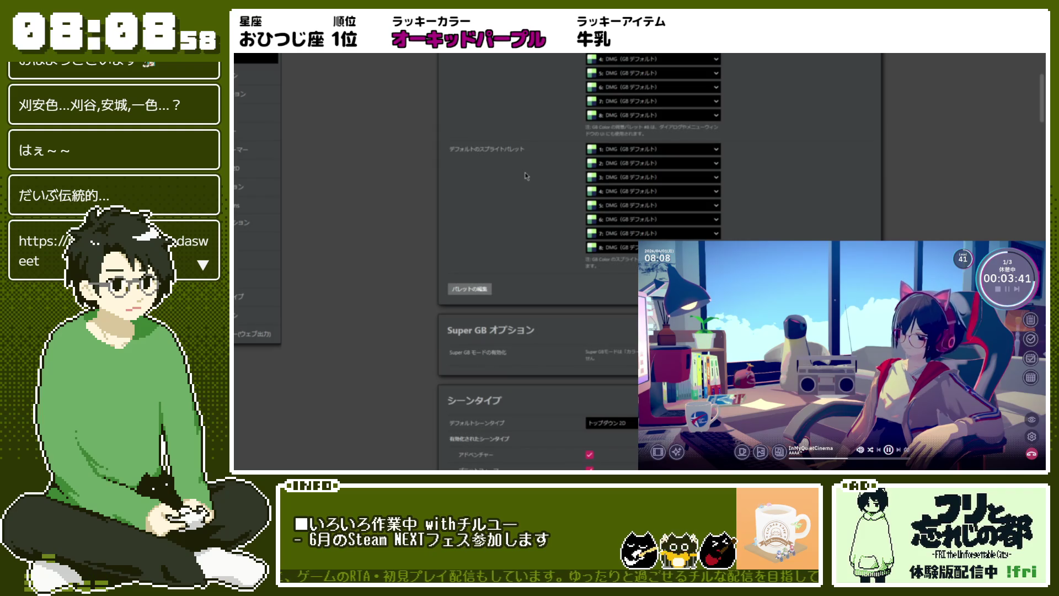
scroll(526, 176, "down", 2)
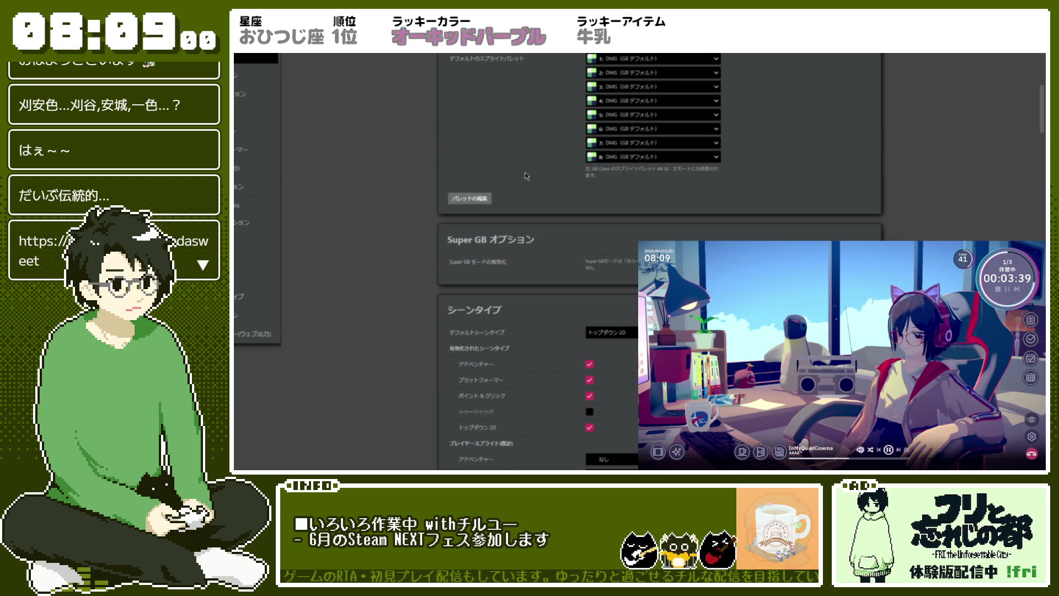
scroll(526, 176, "down", 2)
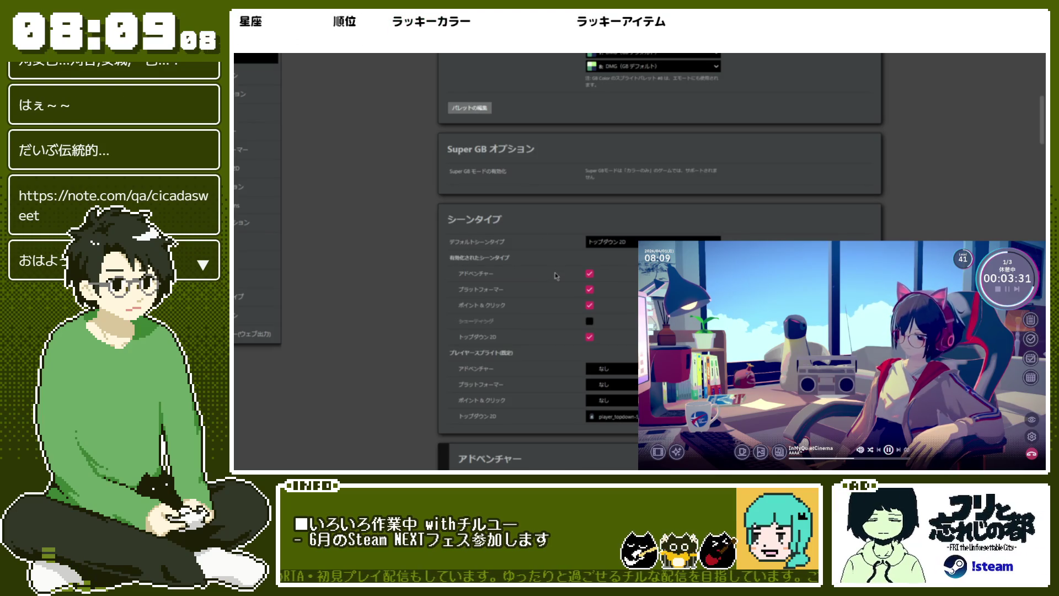
scroll(556, 276, "down", 2)
scroll(555, 276, "down", 3)
scroll(556, 276, "down", 15)
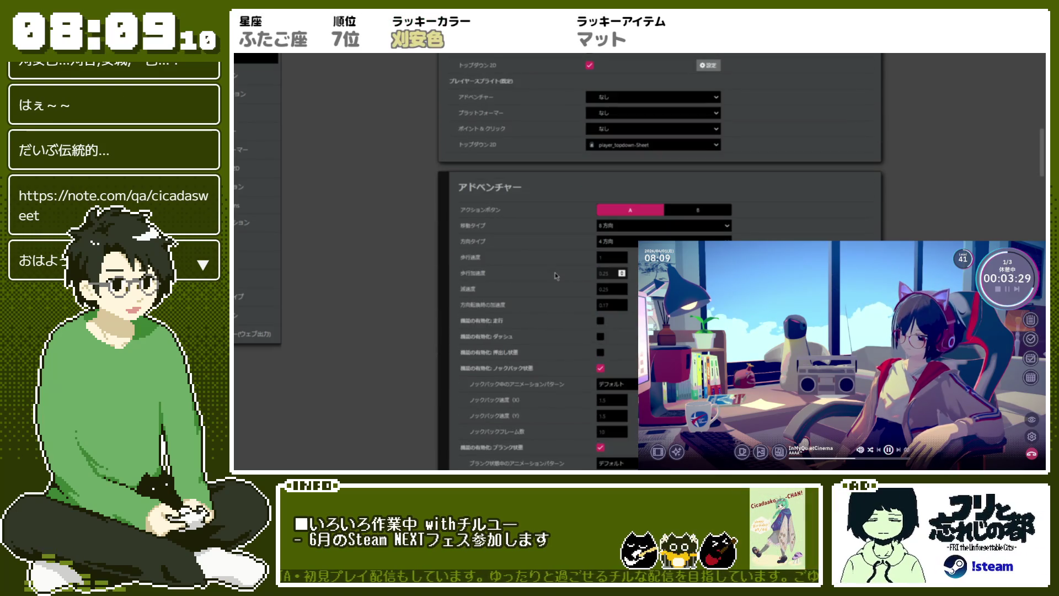
scroll(555, 276, "down", 10)
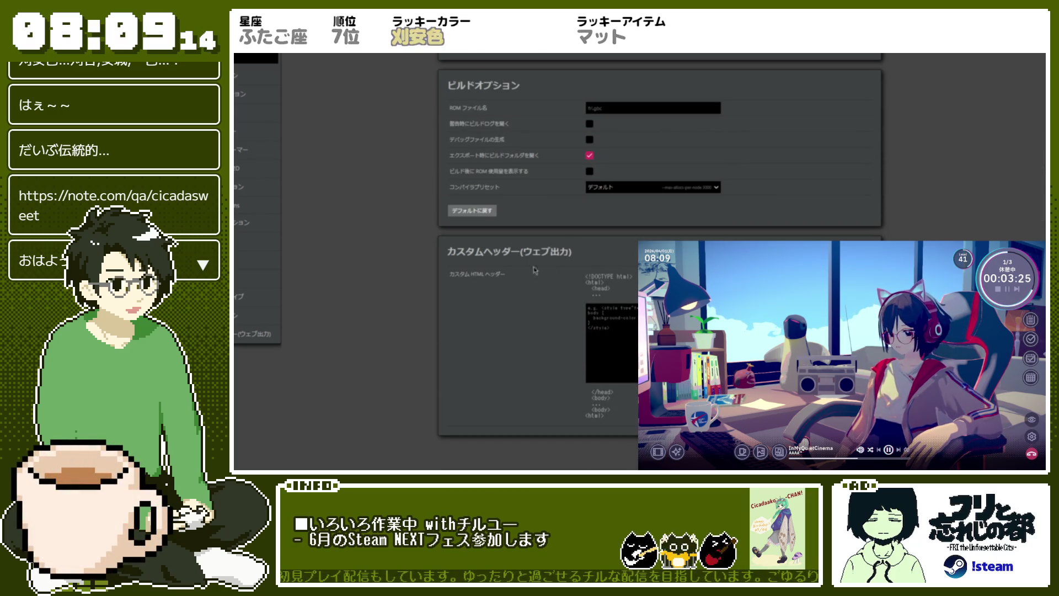
left_click(612, 342)
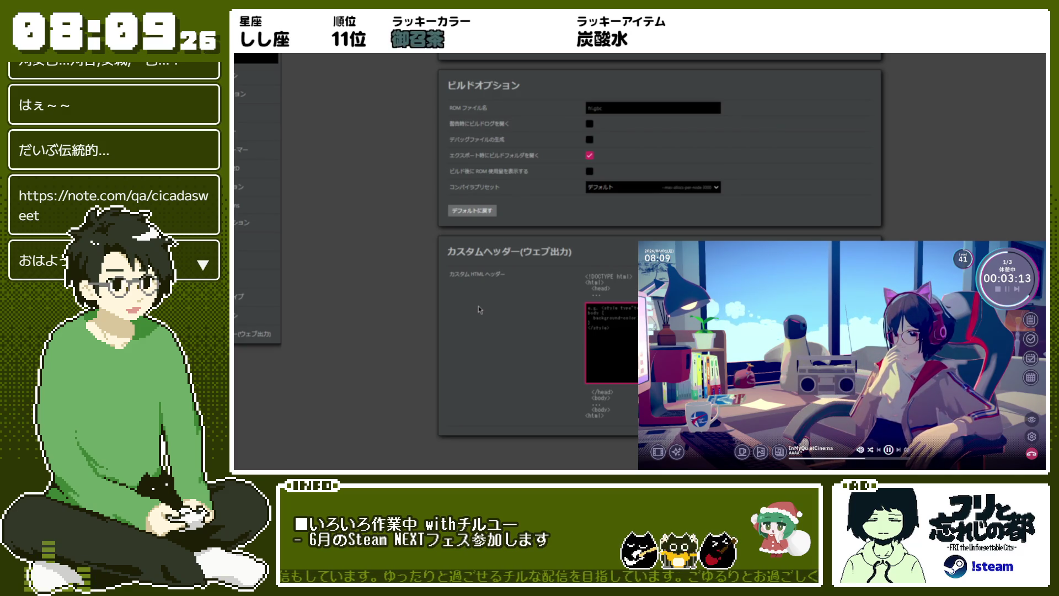
scroll(520, 285, "up", 2)
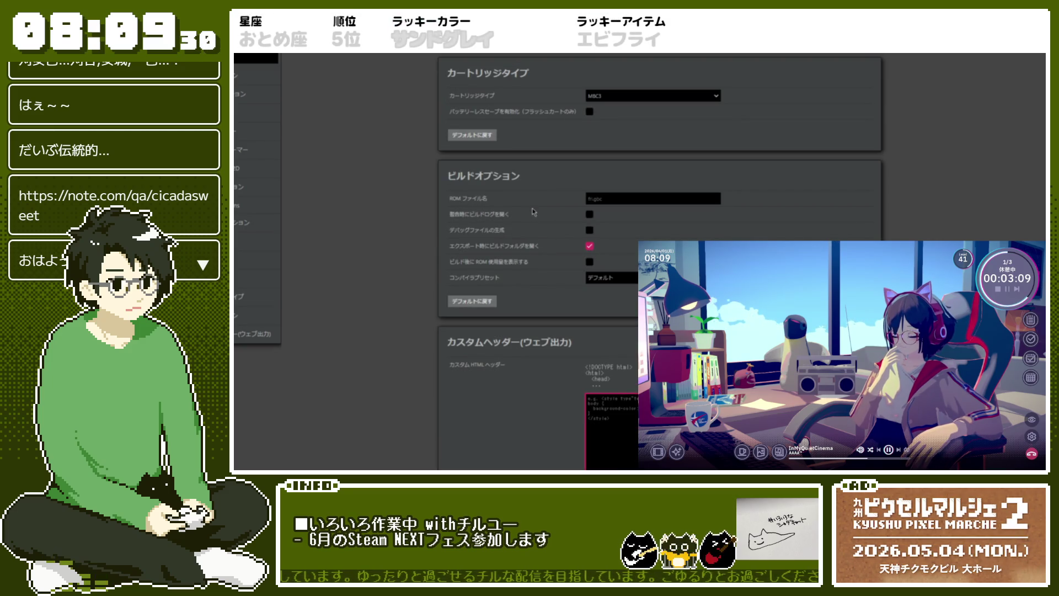
left_click(682, 199)
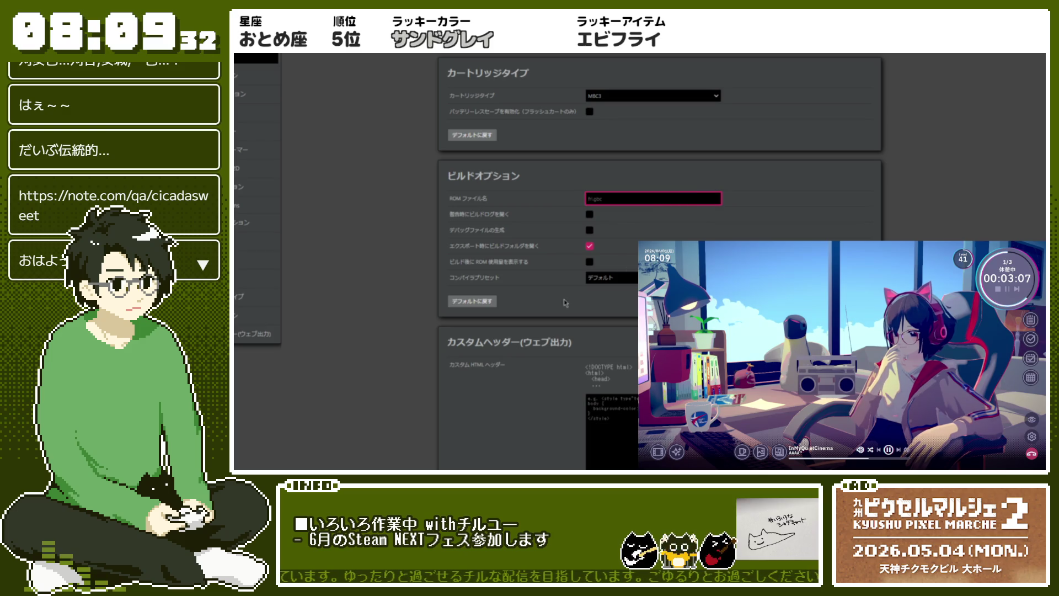
left_click(608, 279)
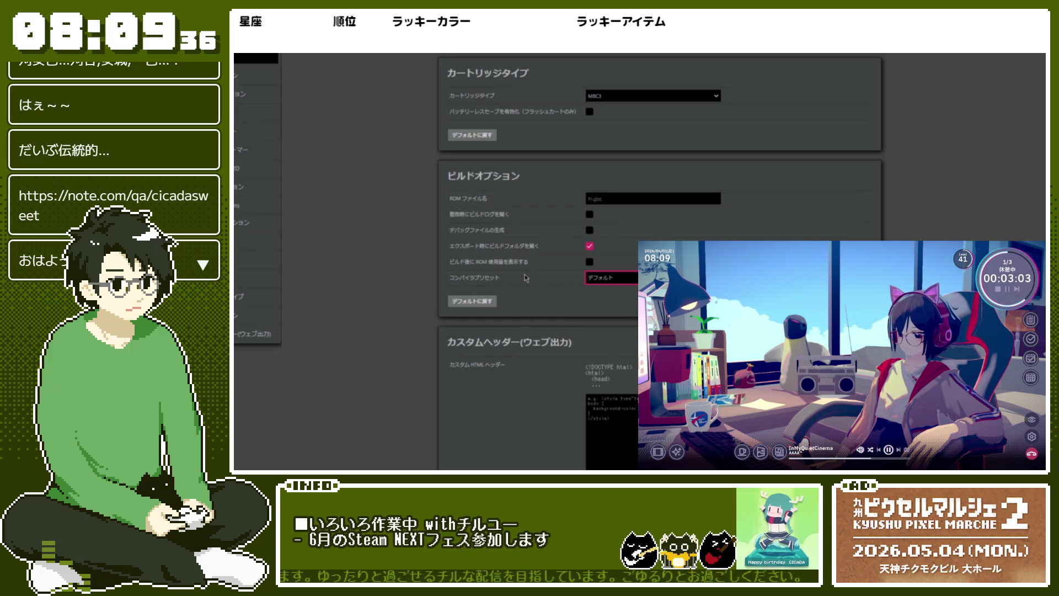
scroll(549, 277, "up", 3)
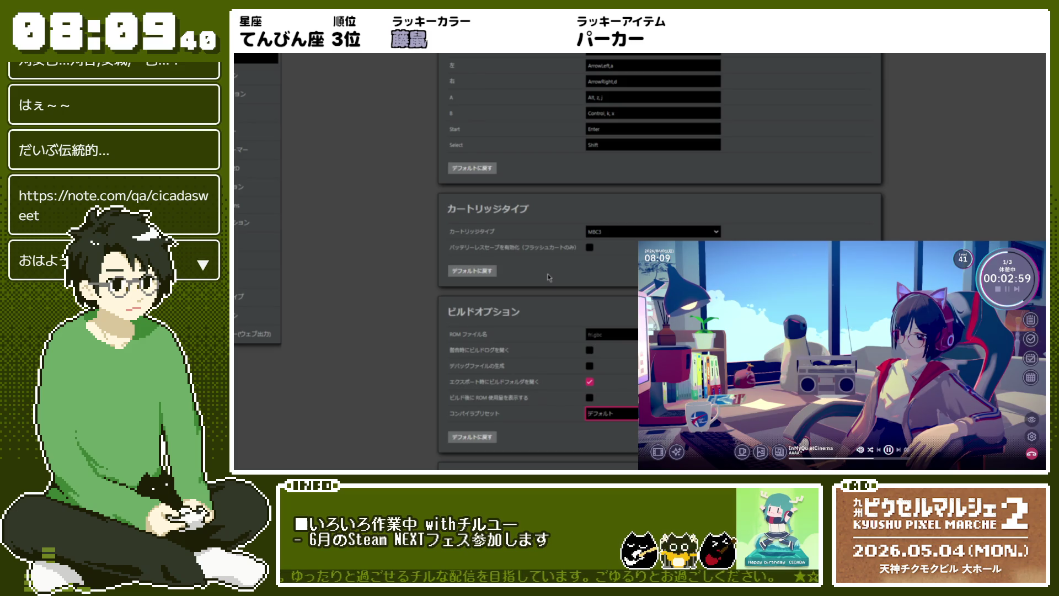
scroll(549, 277, "up", 4)
scroll(549, 277, "up", 8)
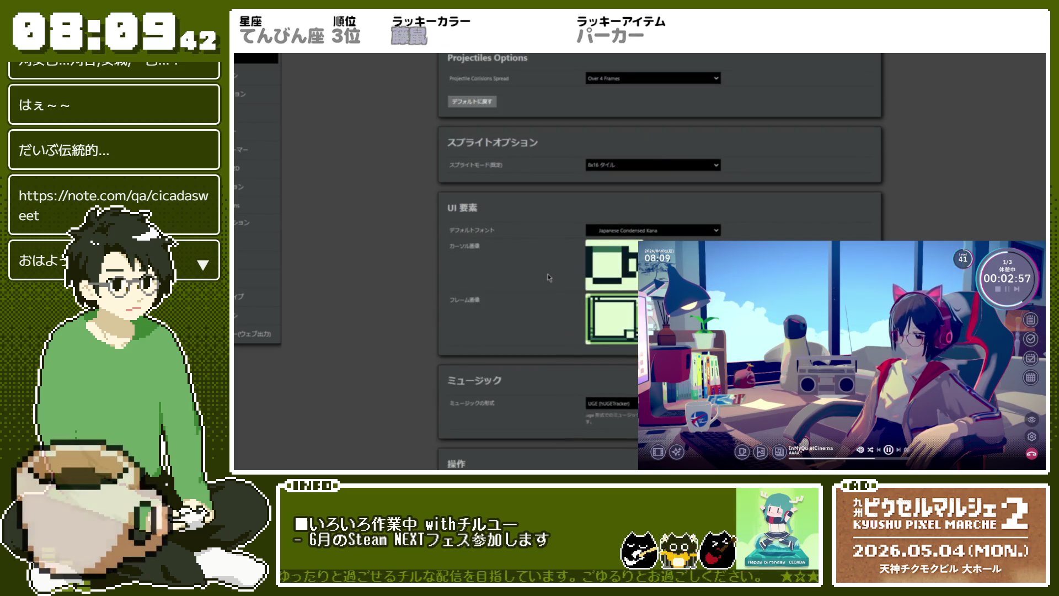
scroll(549, 276, "down", 3)
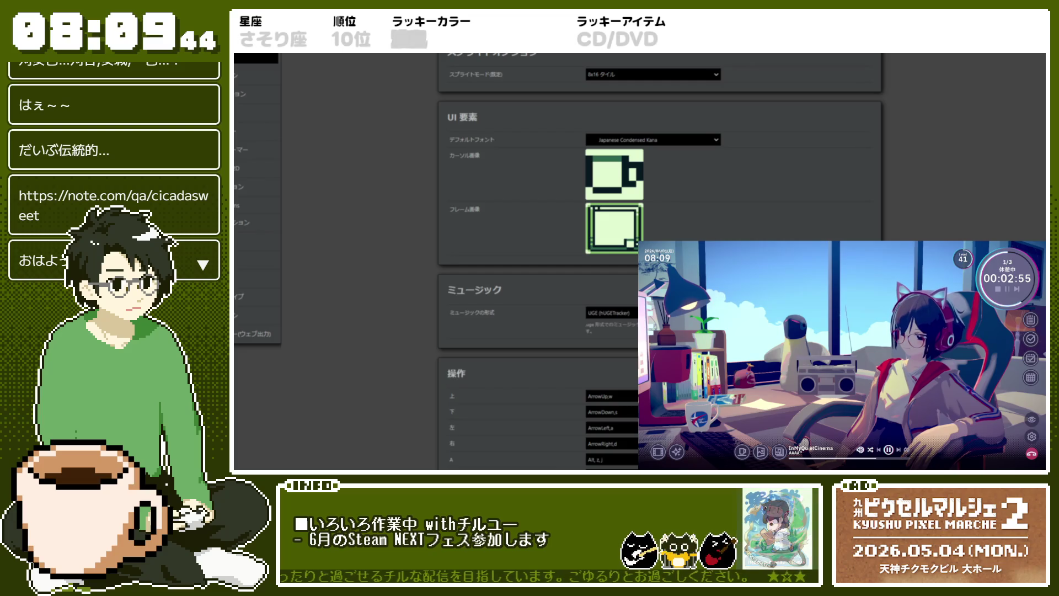
left_click(611, 313)
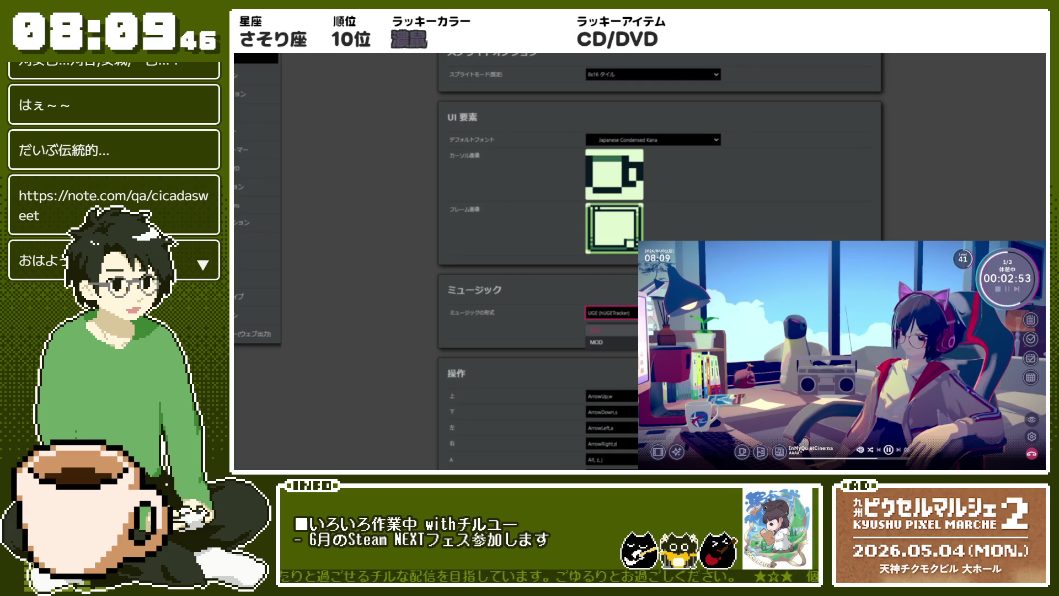
left_click(595, 329)
scroll(520, 238, "up", 1)
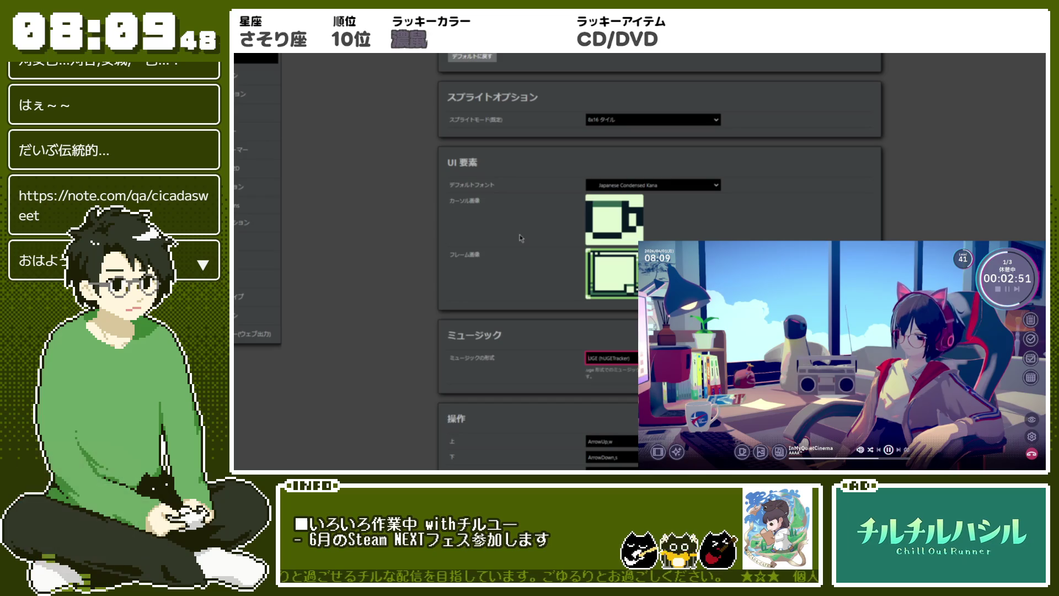
scroll(520, 239, "up", 3)
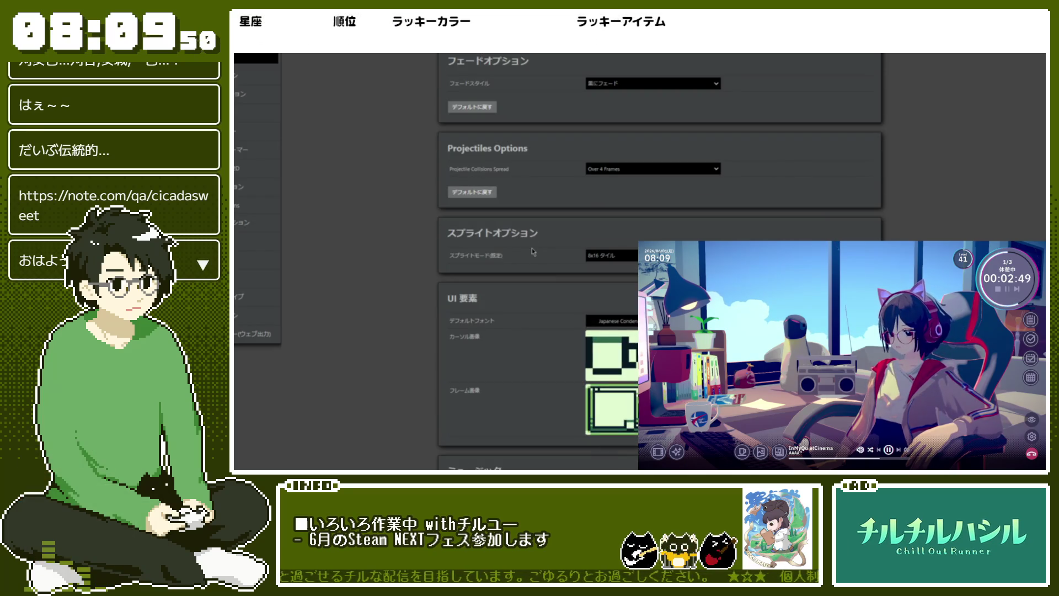
left_click(629, 256)
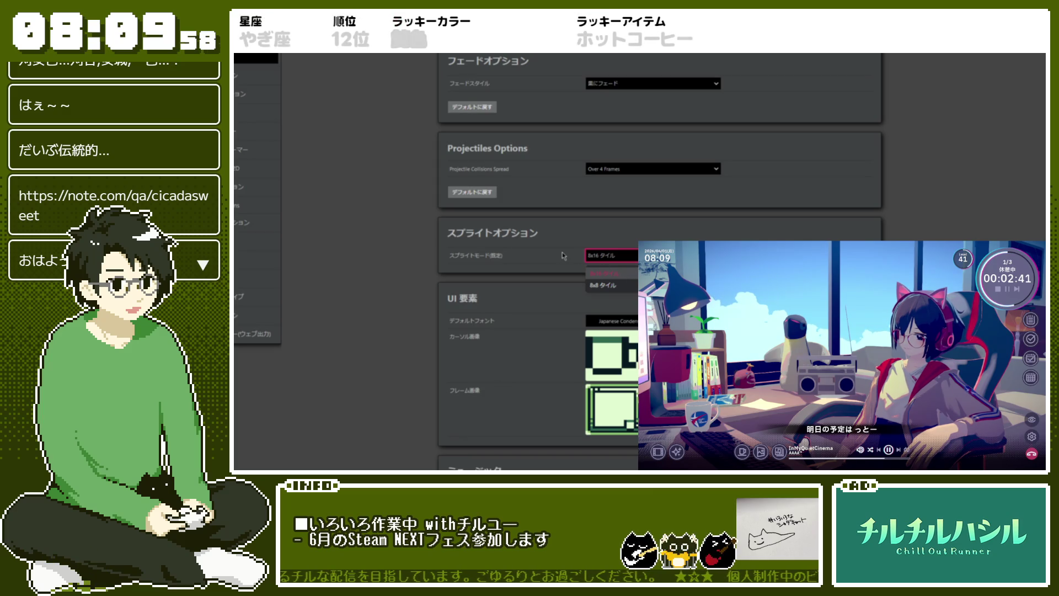
scroll(563, 255, "up", 3)
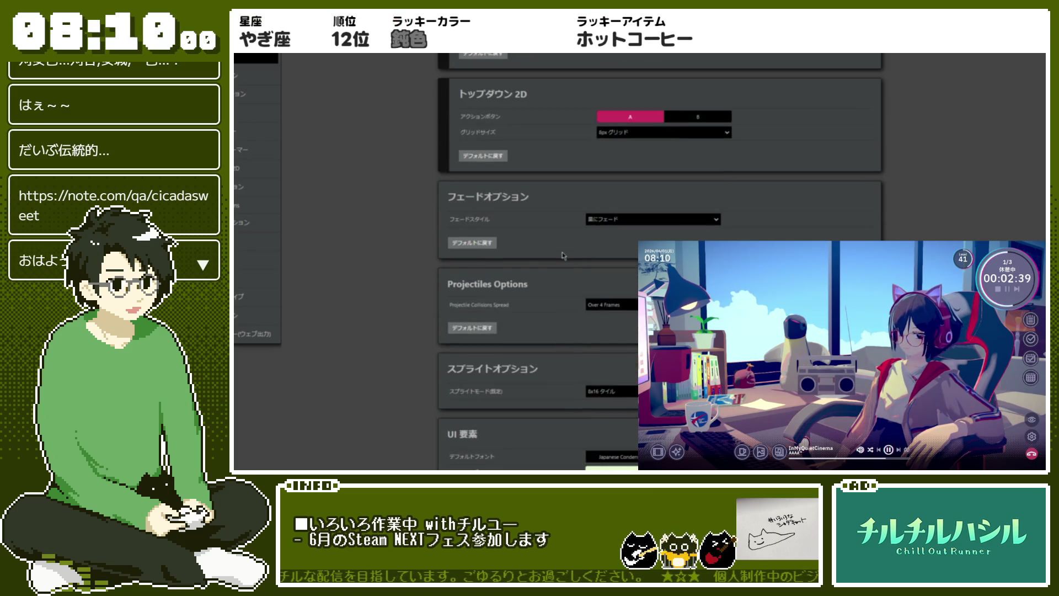
scroll(572, 291, "down", 1)
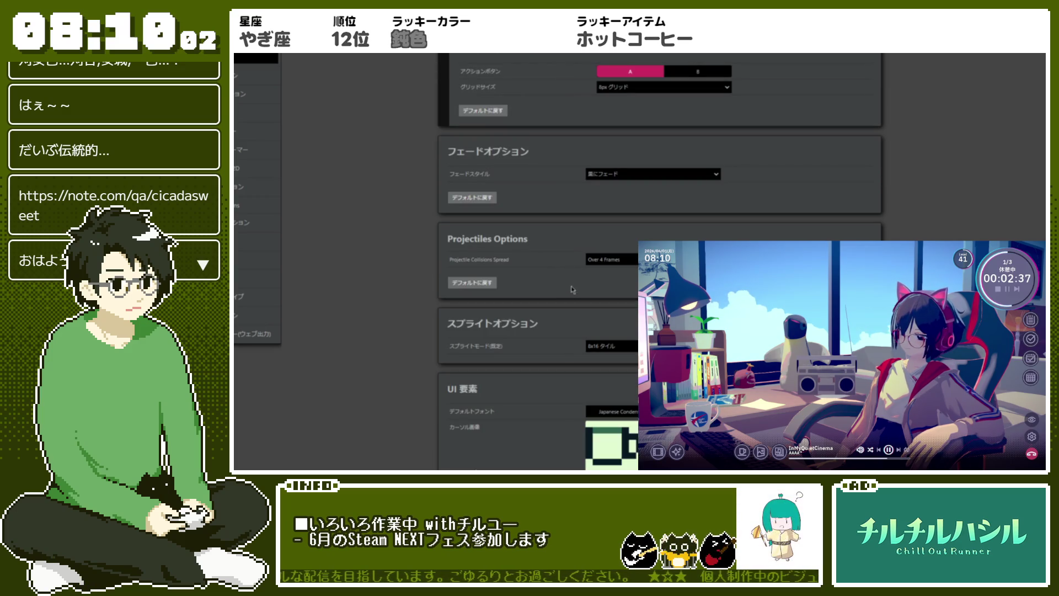
left_click(609, 259)
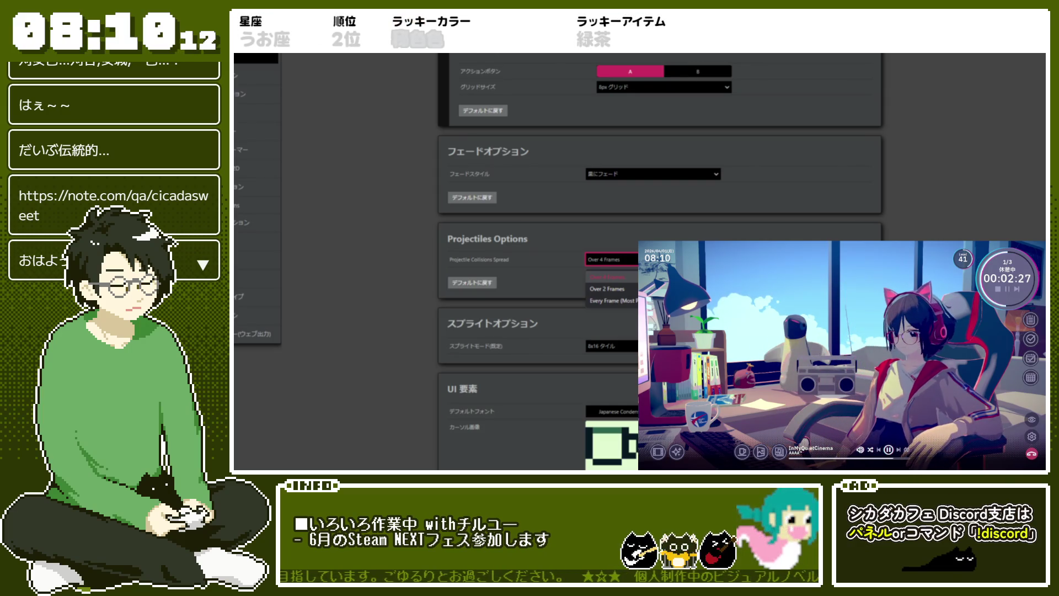
scroll(557, 258, "up", 3)
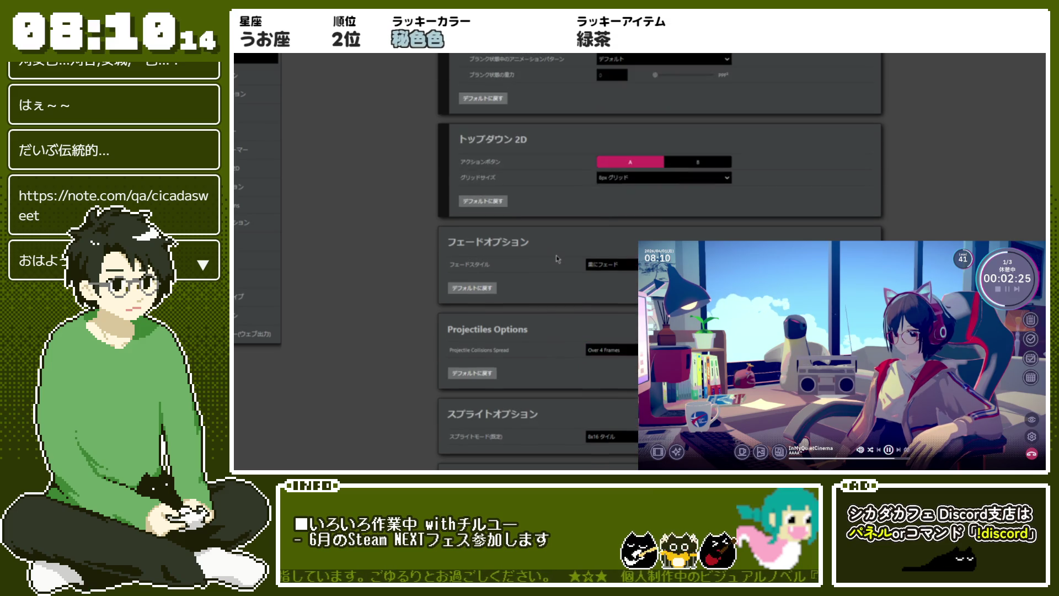
left_click(606, 265)
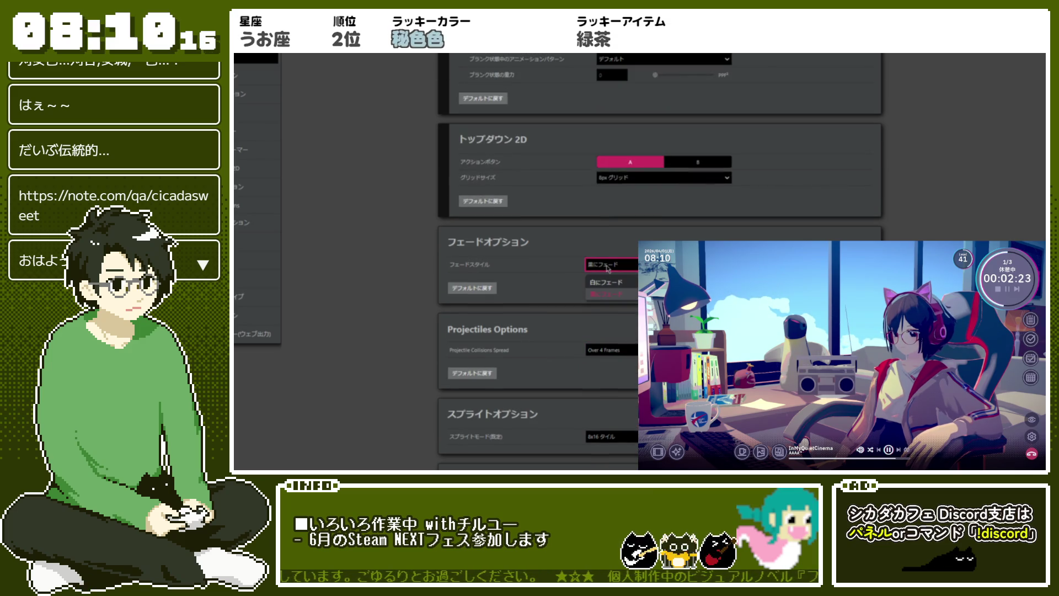
left_click(536, 269)
key("space")
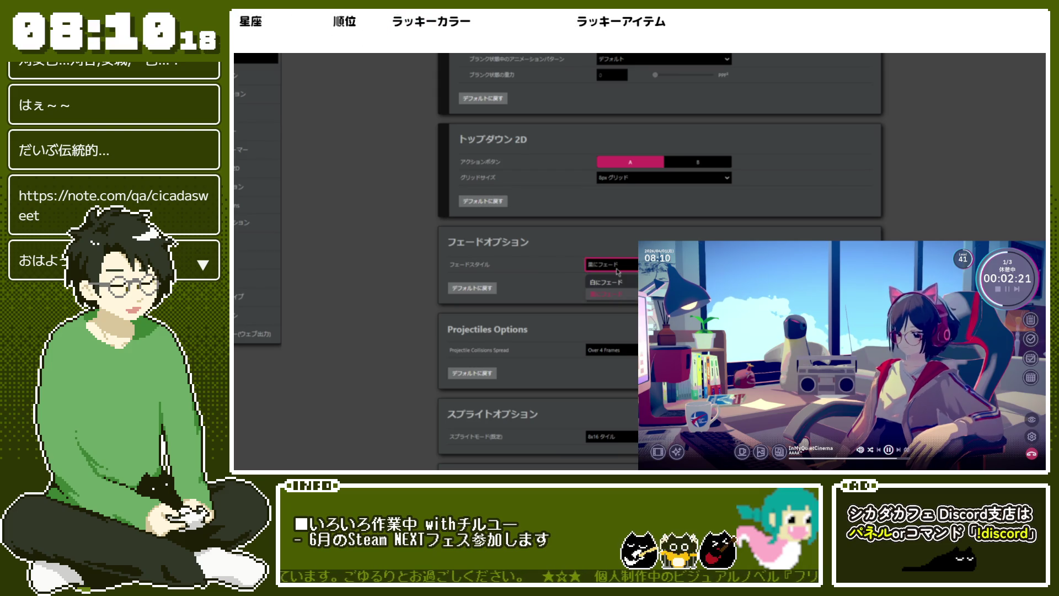
left_click(550, 259)
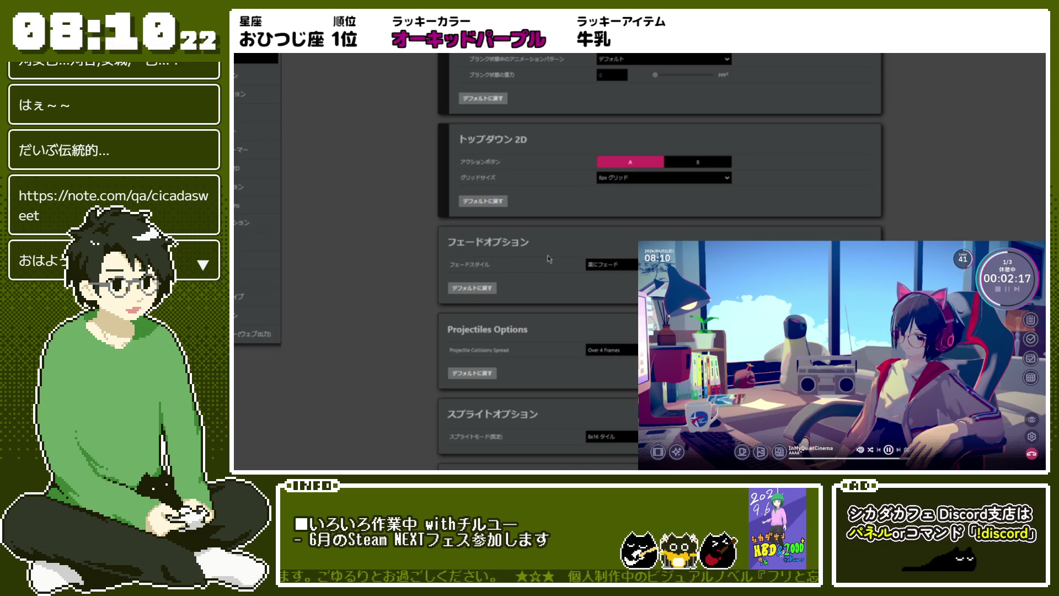
scroll(606, 269, "up", 5)
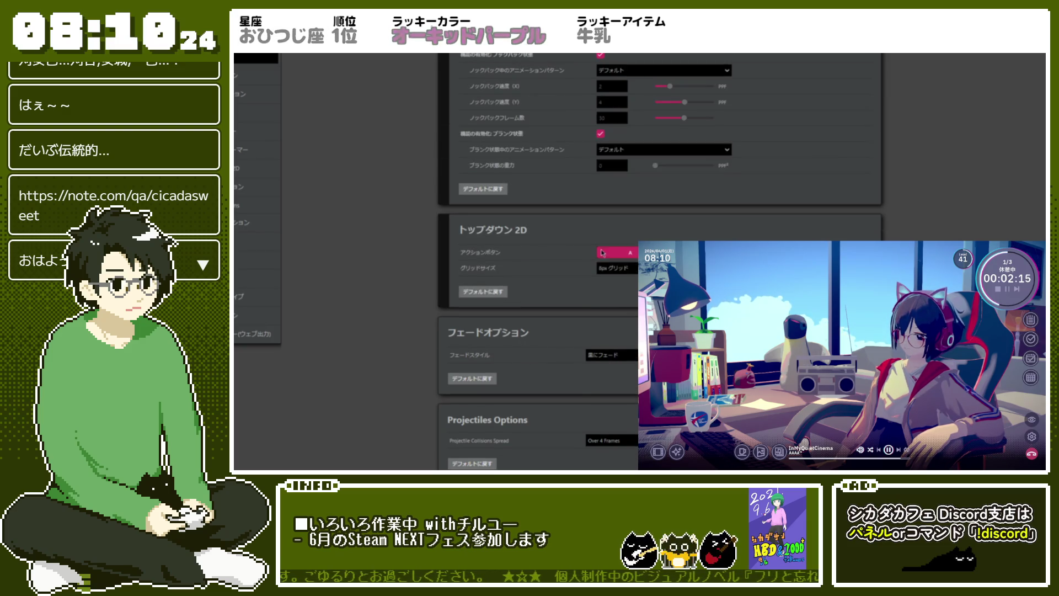
scroll(553, 267, "down", 8)
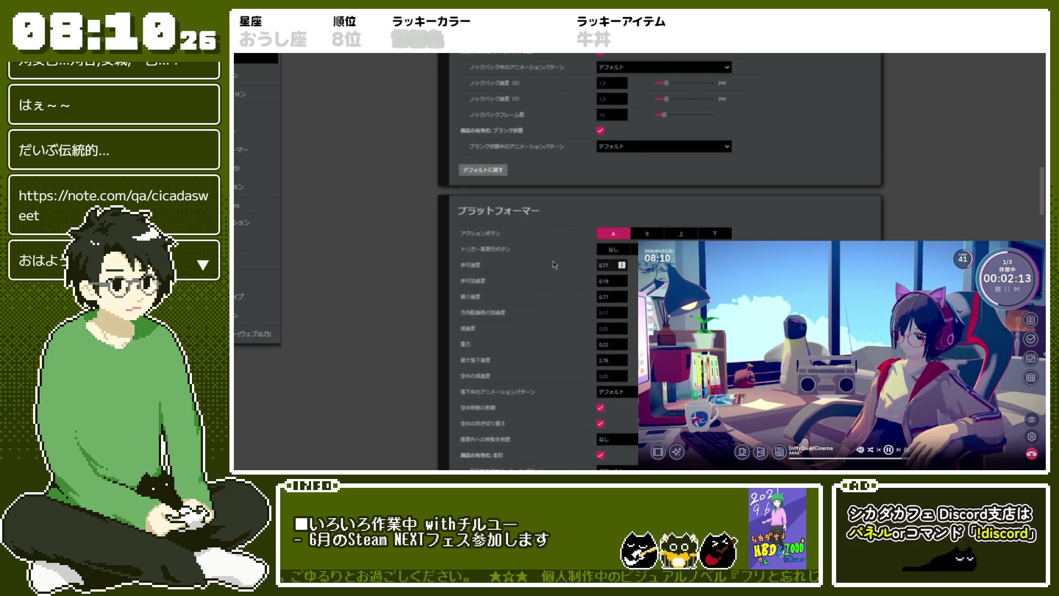
scroll(554, 265, "down", 5)
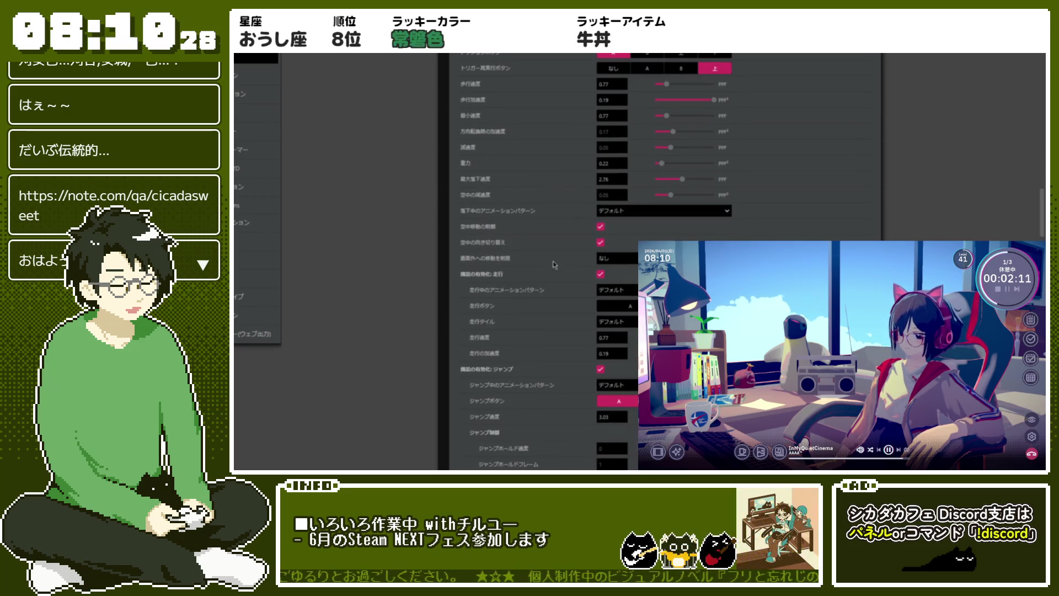
scroll(554, 265, "up", 1)
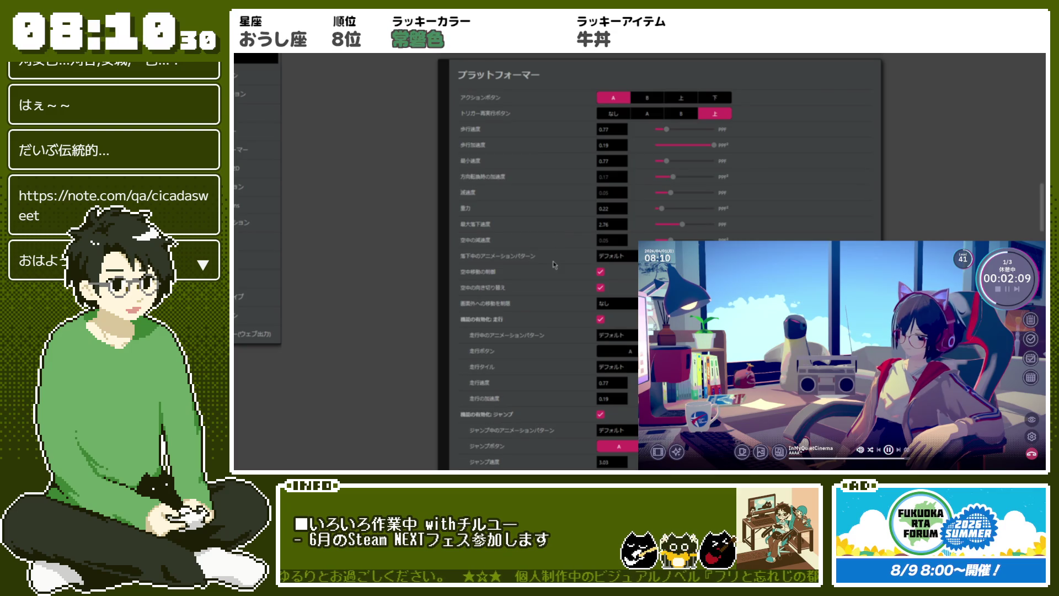
scroll(554, 255, "down", 6)
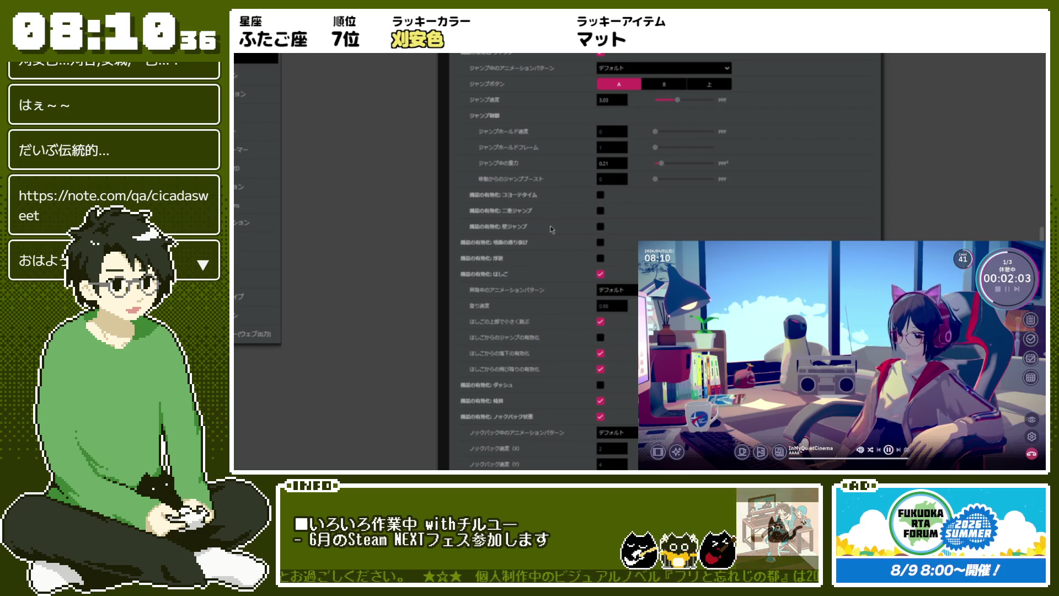
scroll(552, 229, "down", 3)
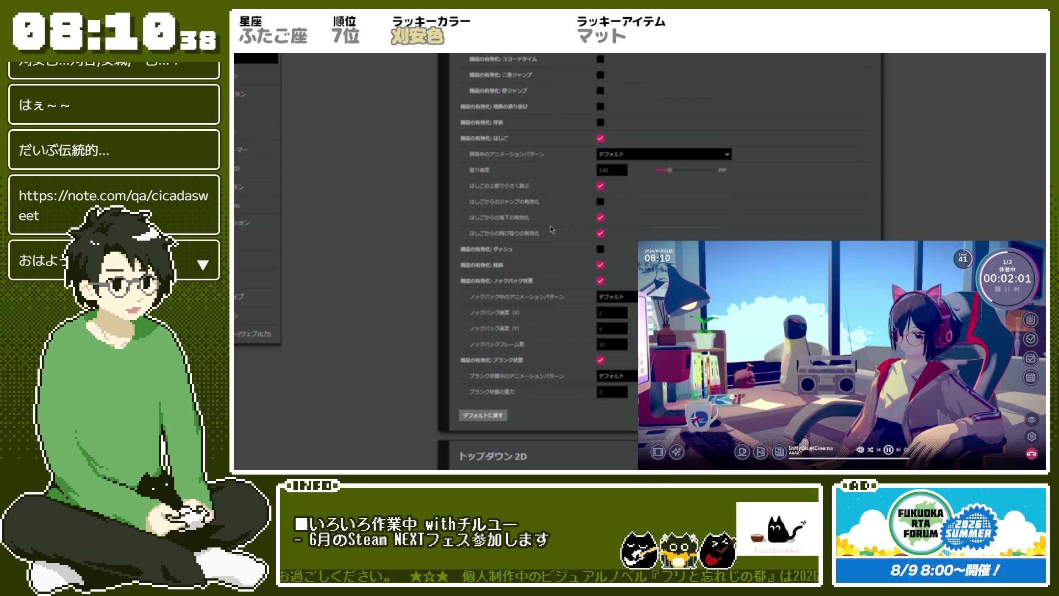
scroll(552, 229, "up", 9)
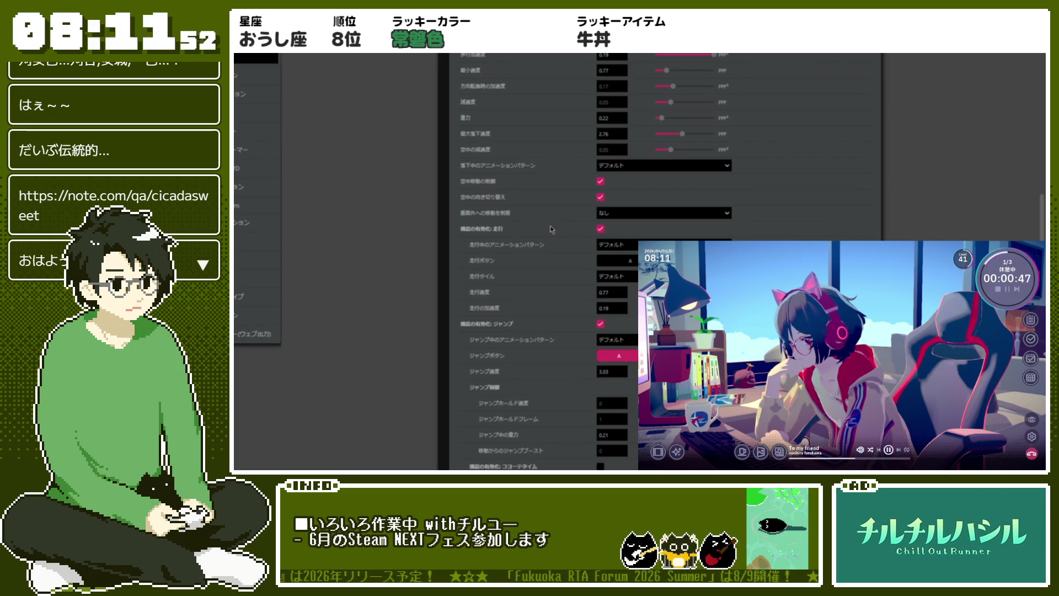
- Scroll back up through Settings and switch the editor view to Game World
scroll(552, 229, "up", 15)
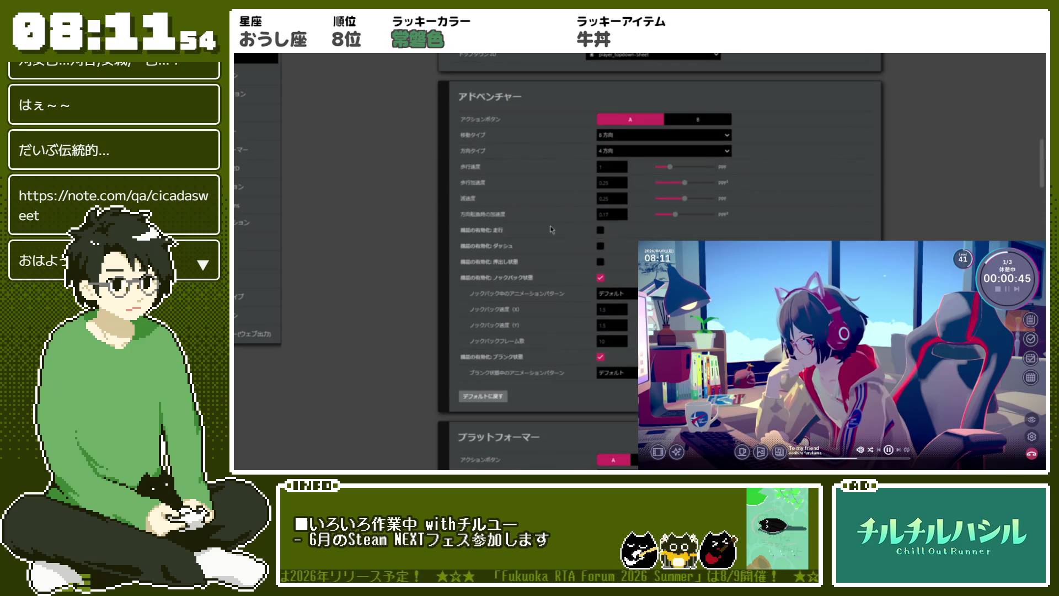
scroll(551, 228, "up", 8)
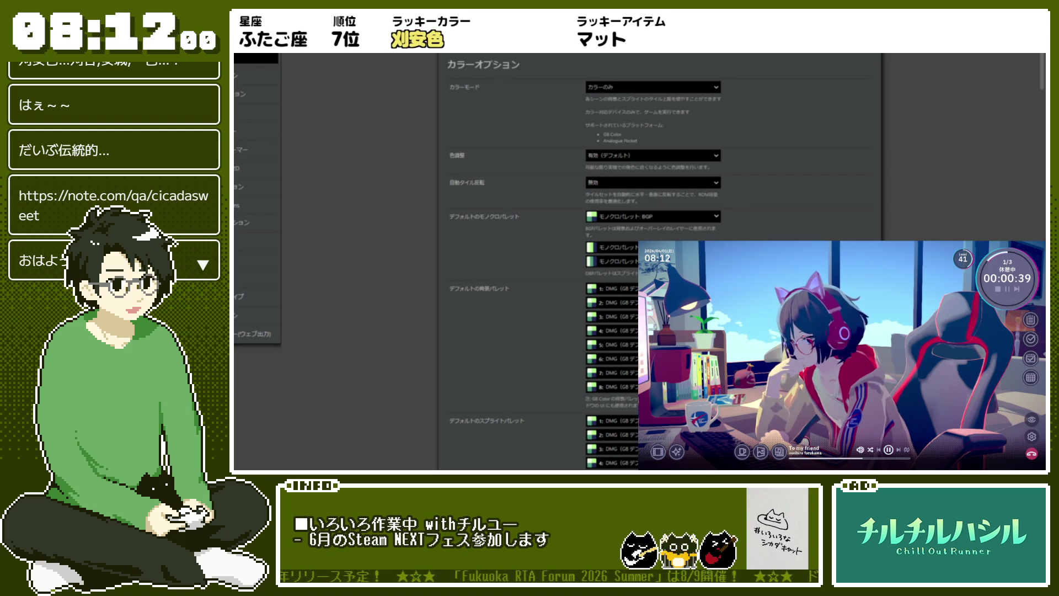
left_click(248, 44)
left_click(260, 45)
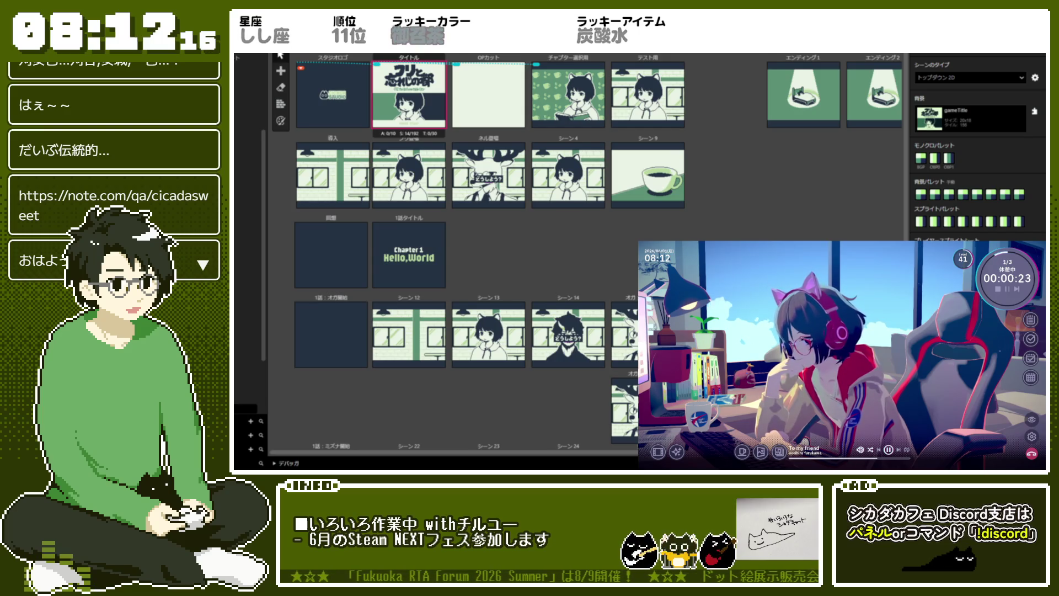
- Show the スタジオロゴ scene's properties: scene type ロゴ, its background and palettes
key("Escape")
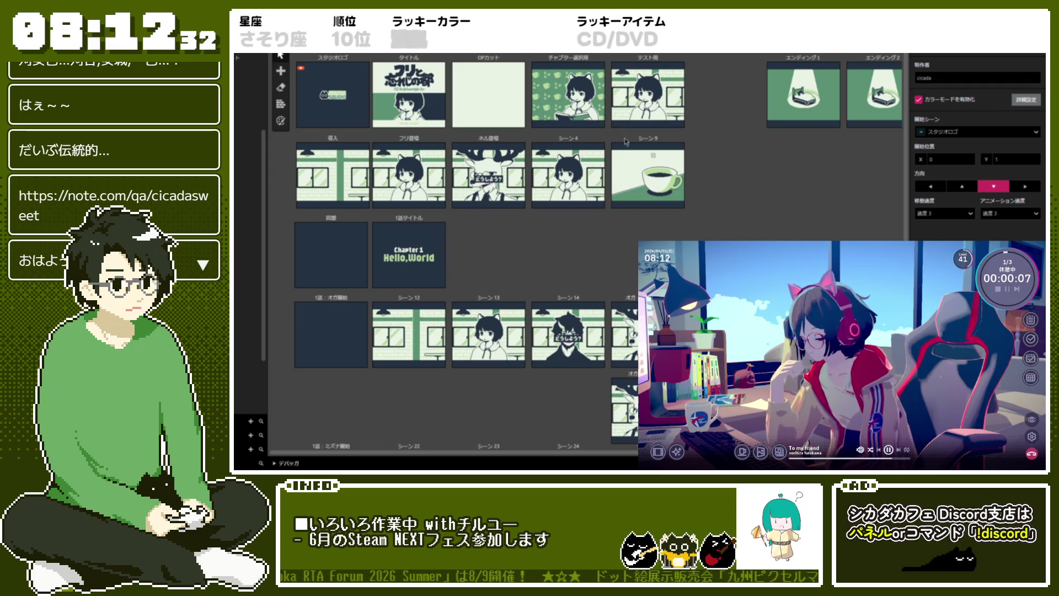
left_click(320, 72)
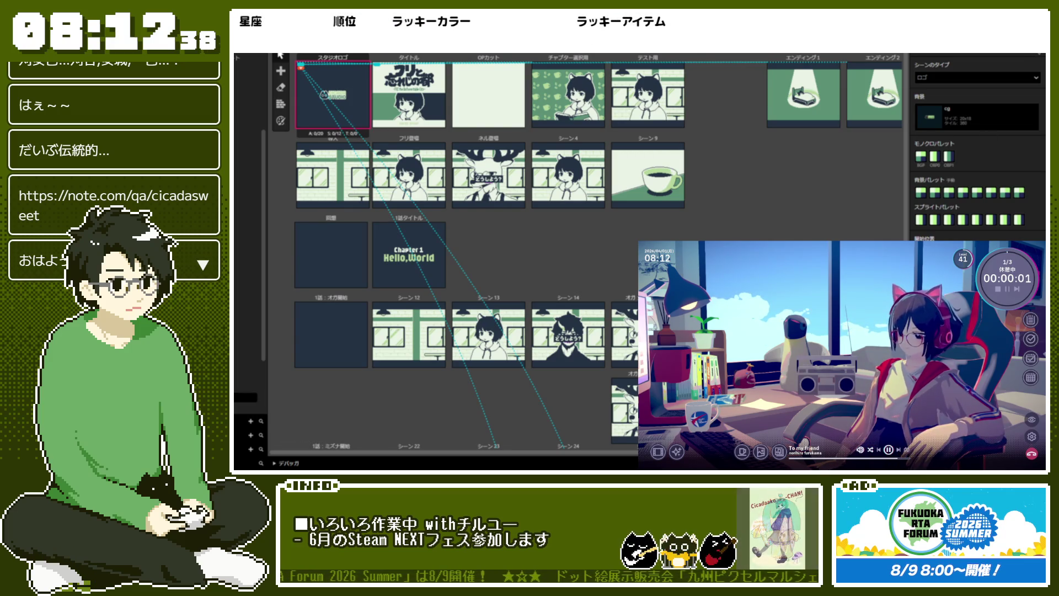
left_click(1037, 55)
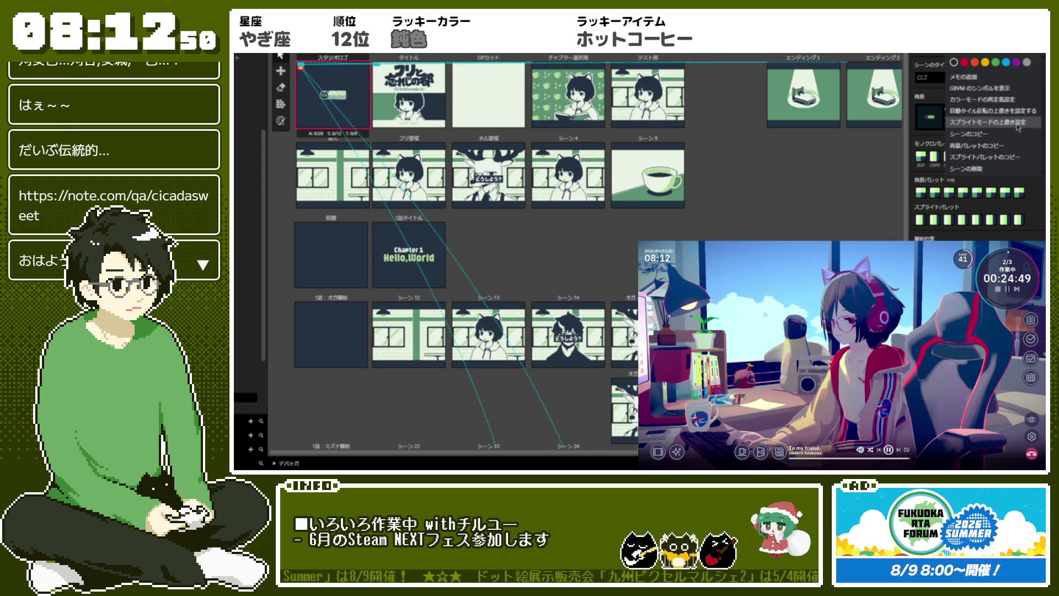
left_click(1018, 128)
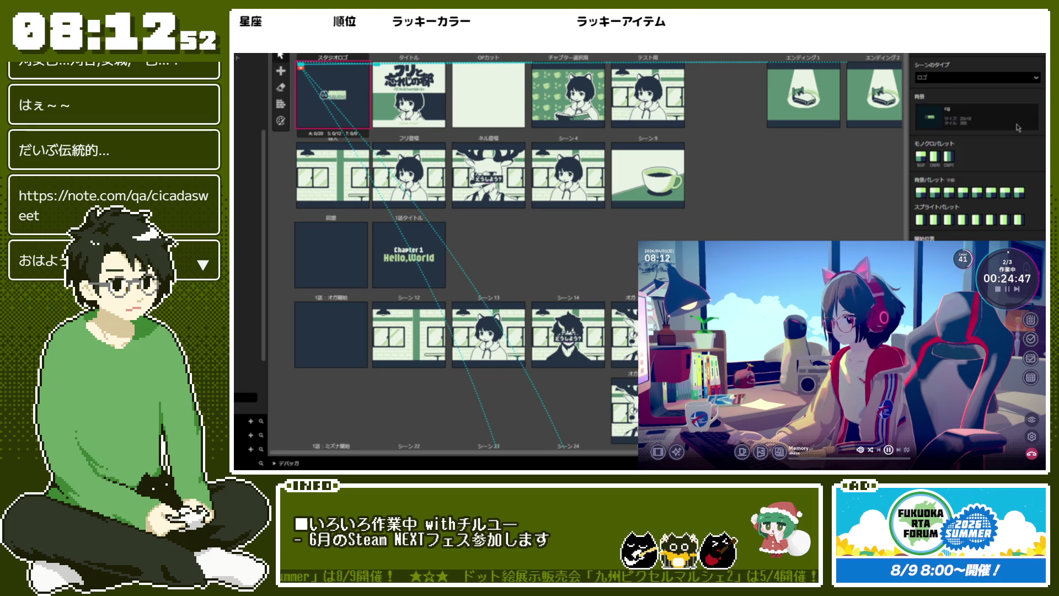
- Copy the スタジオロゴ scene's background palette (背景パレットのコピー) from its options menu
right_click(1019, 117)
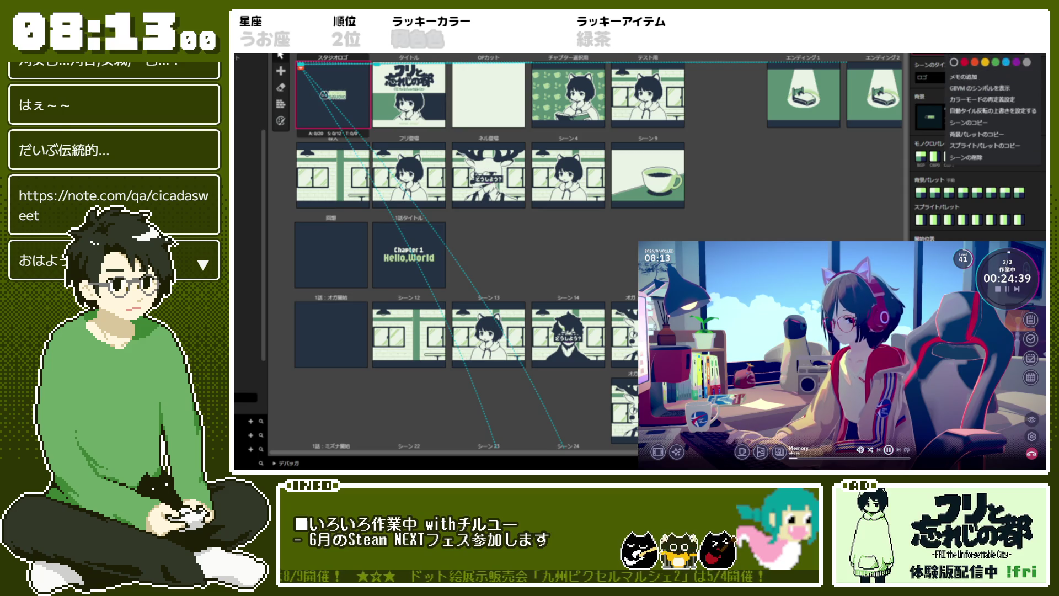
left_click(1038, 55)
left_click(1038, 56)
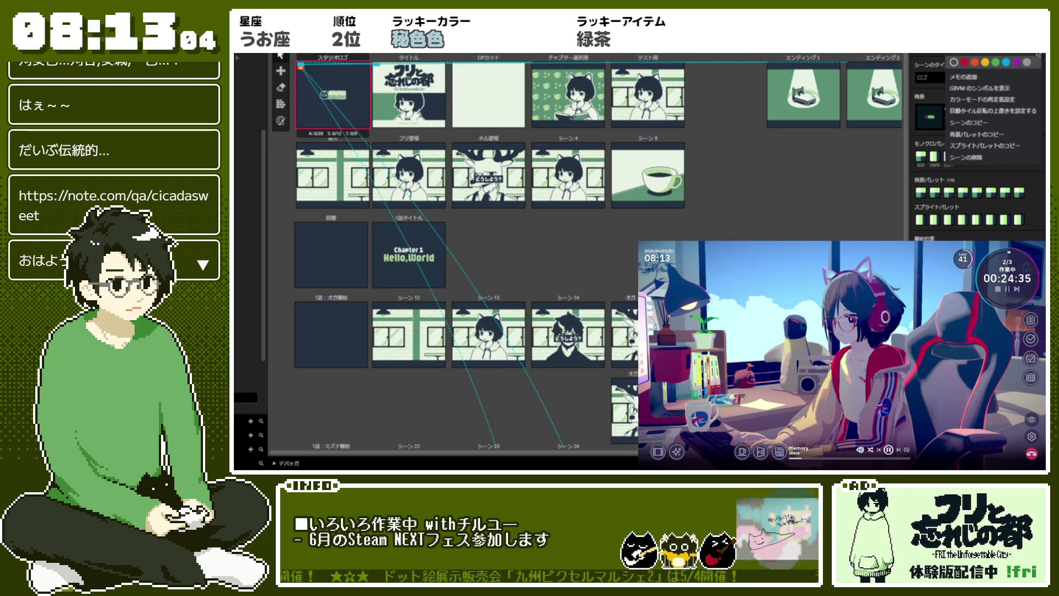
left_click(1038, 55)
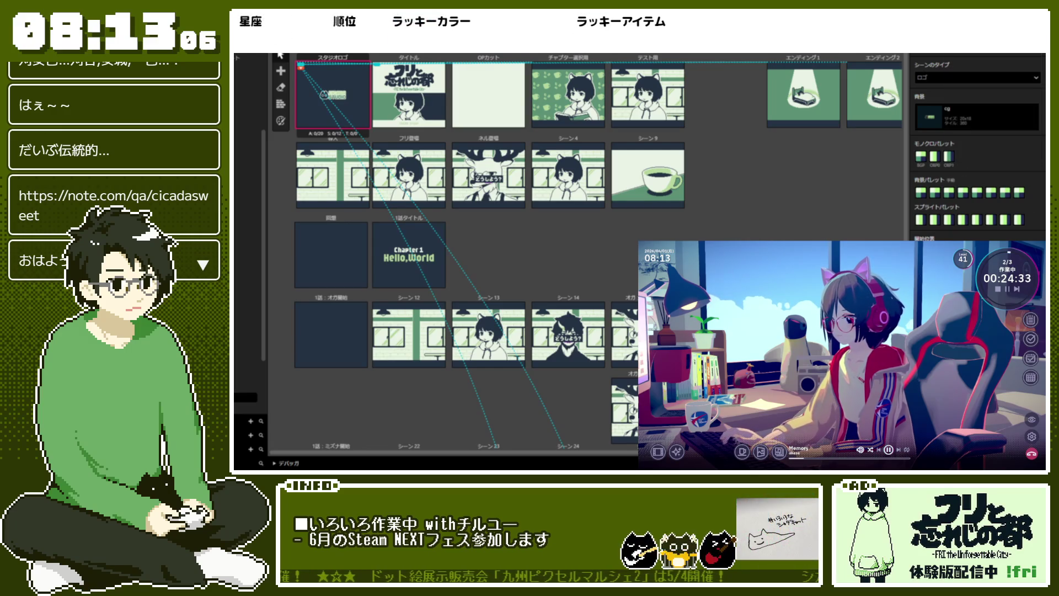
left_click(1038, 56)
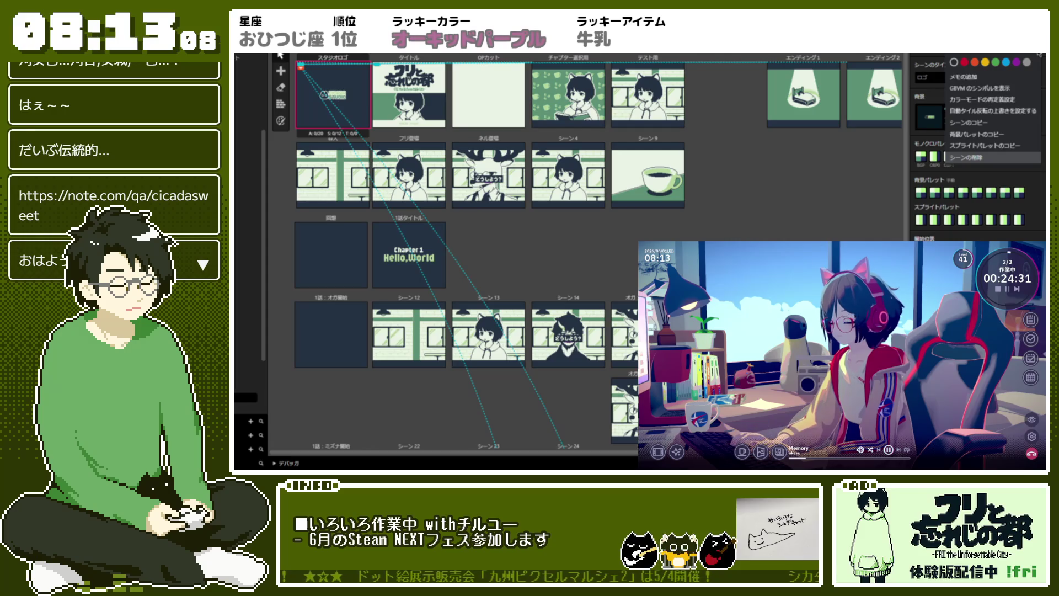
left_click(976, 134)
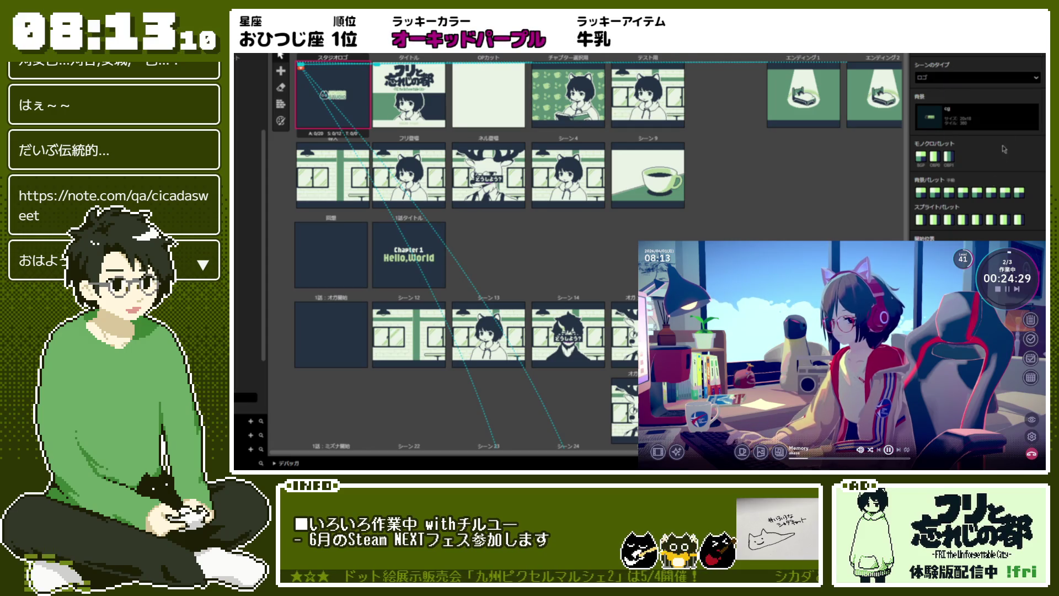
- Deselect the scene to show project settings with スタジオロゴ as the starting scene
left_click(1038, 56)
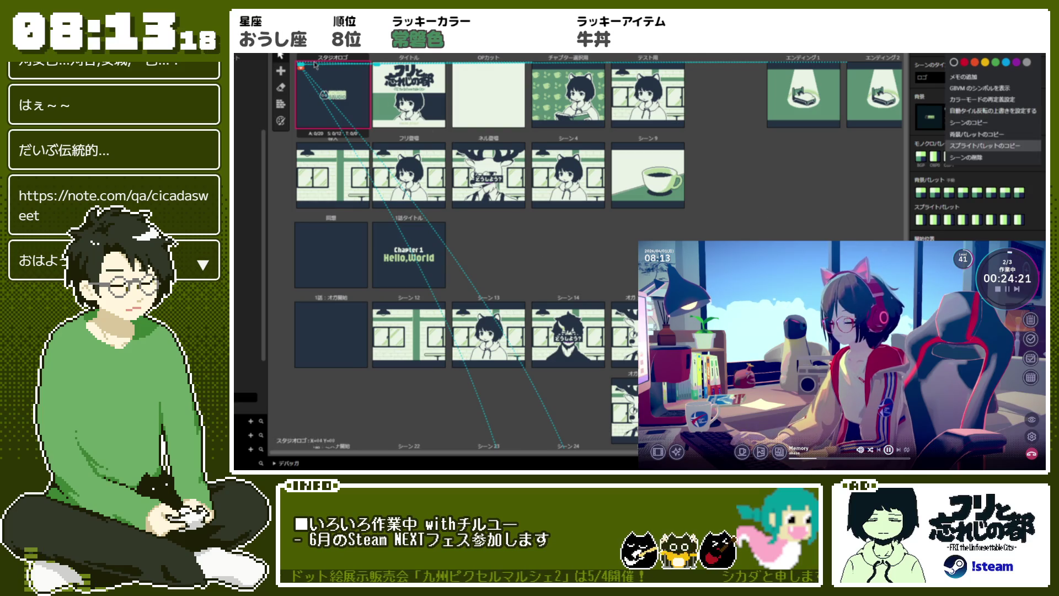
left_click(320, 58)
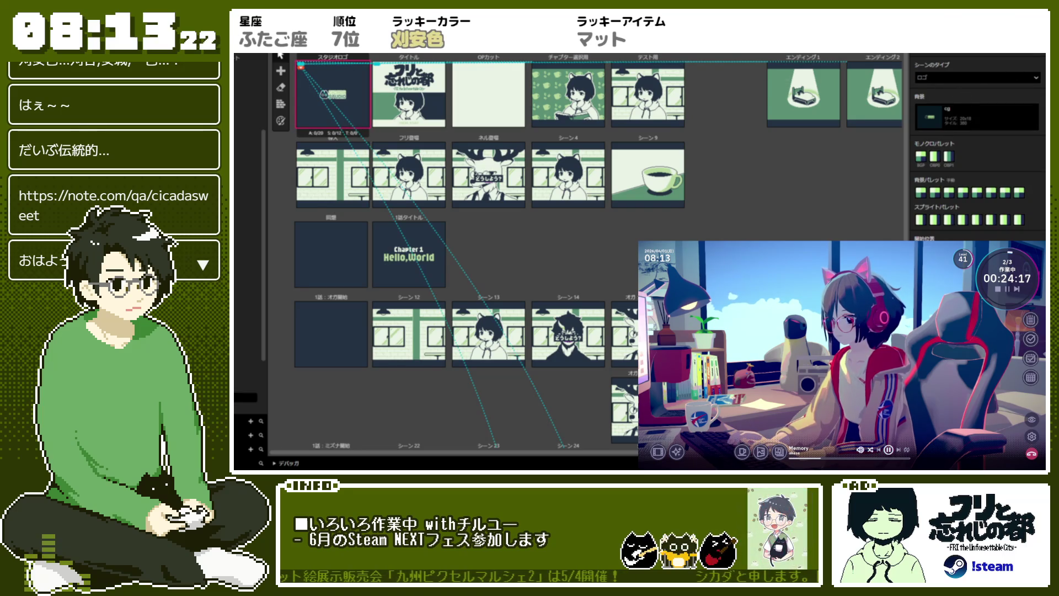
left_click(1036, 62)
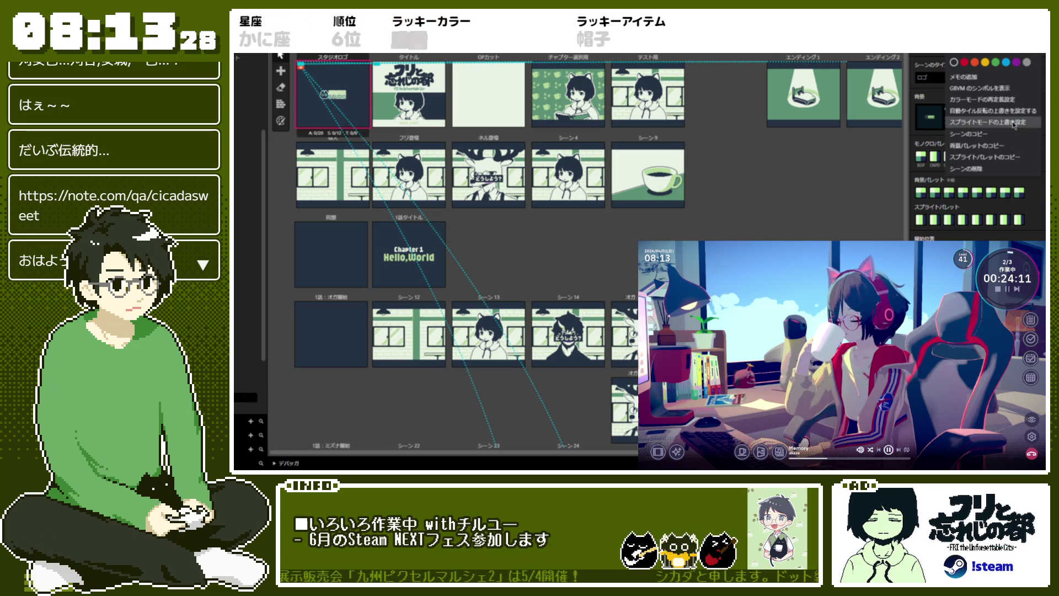
left_click(406, 57)
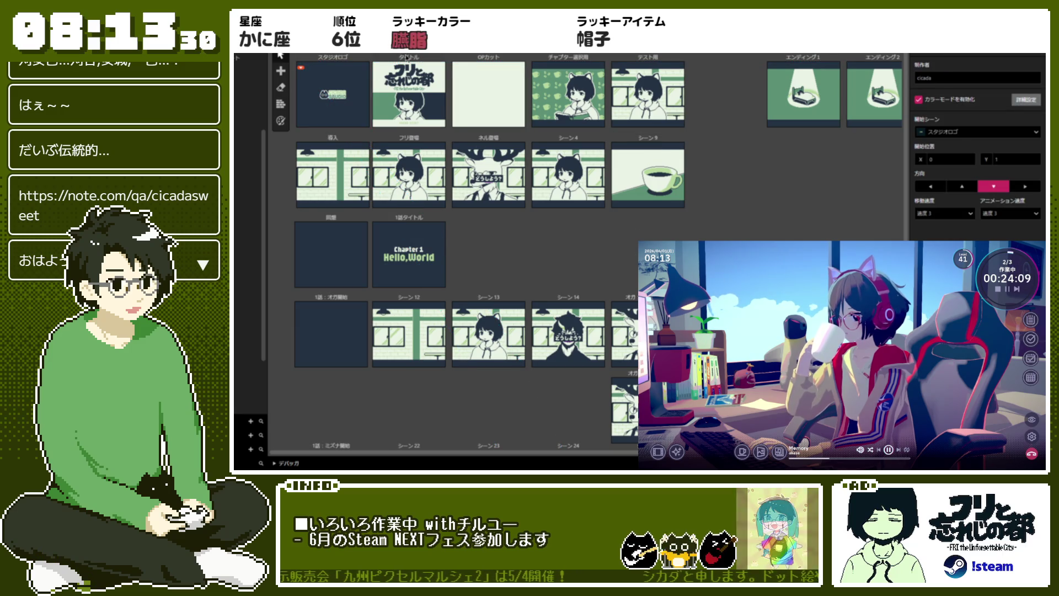
- Set the タイトル scene's アクションボタン to B instead of A
left_click(407, 59)
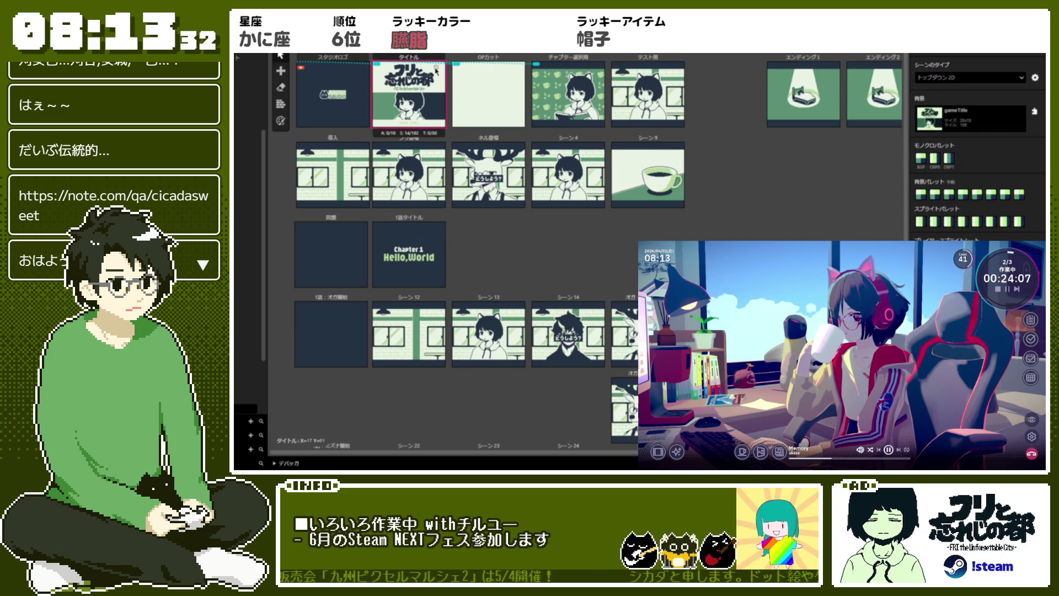
key("Left")
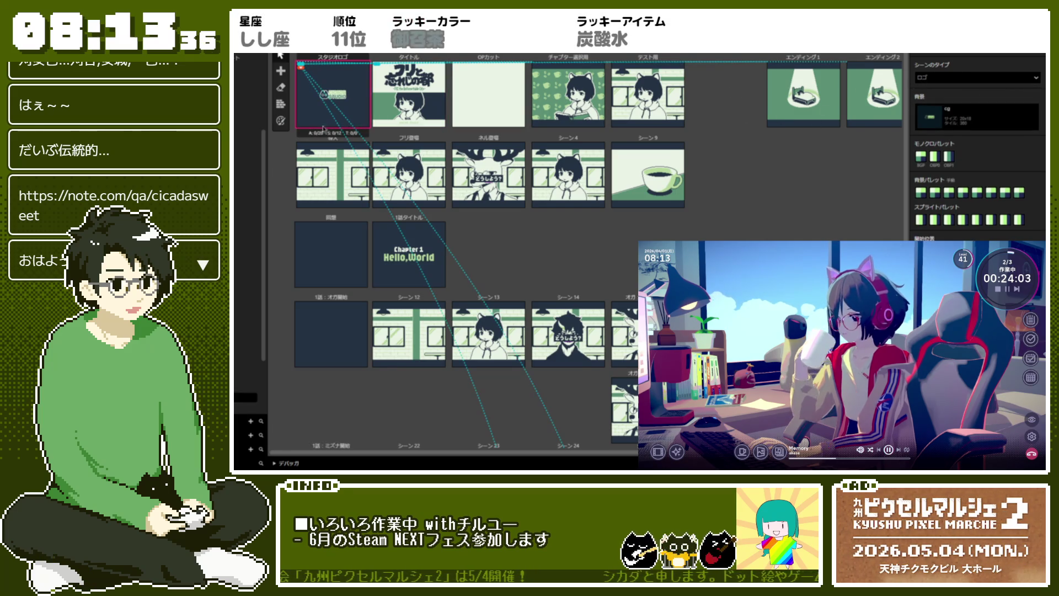
key("Right")
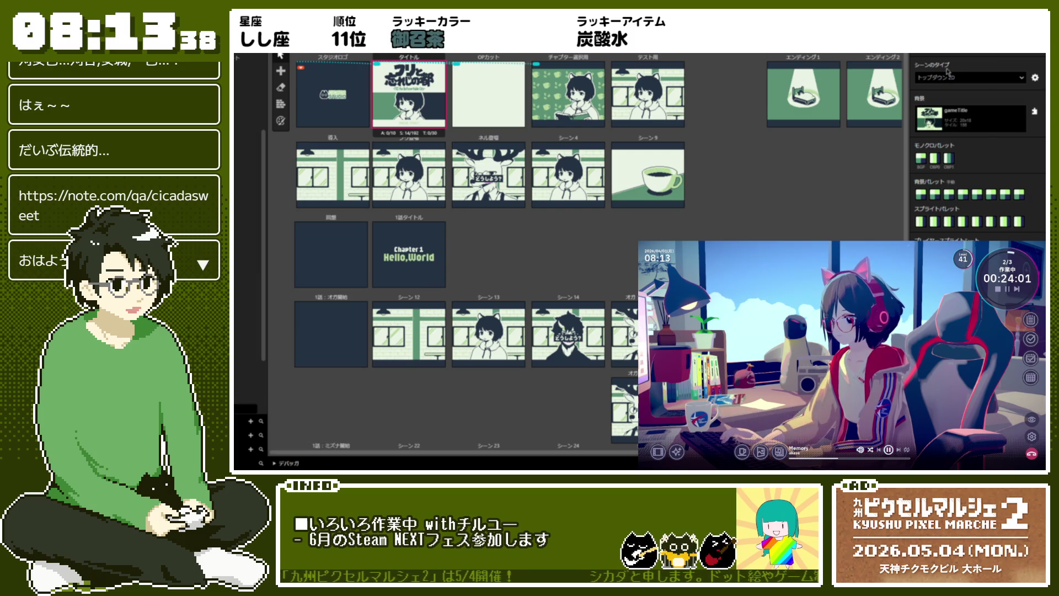
left_click(1036, 78)
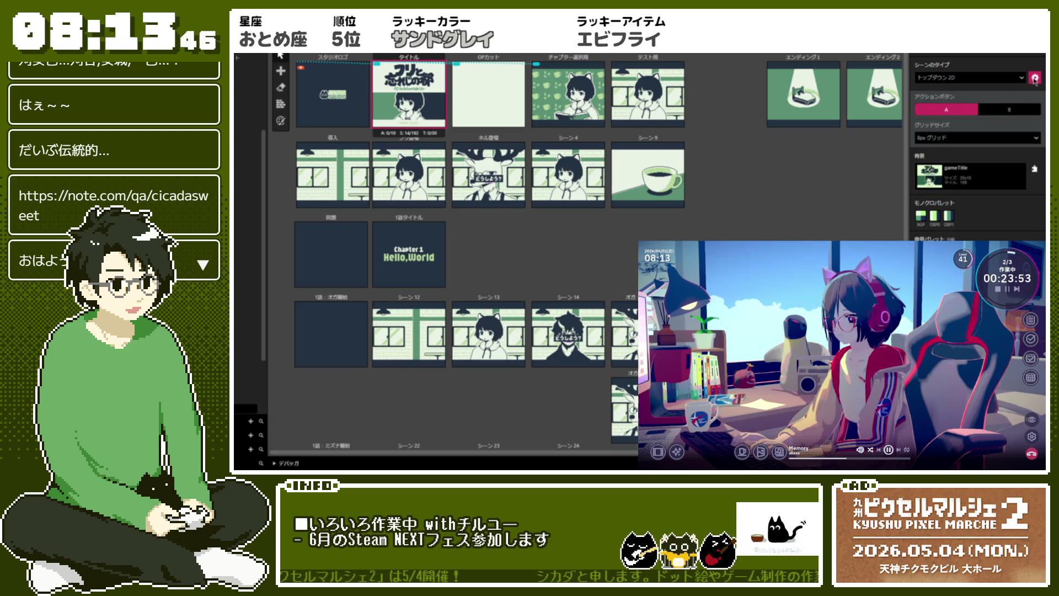
left_click(1011, 110)
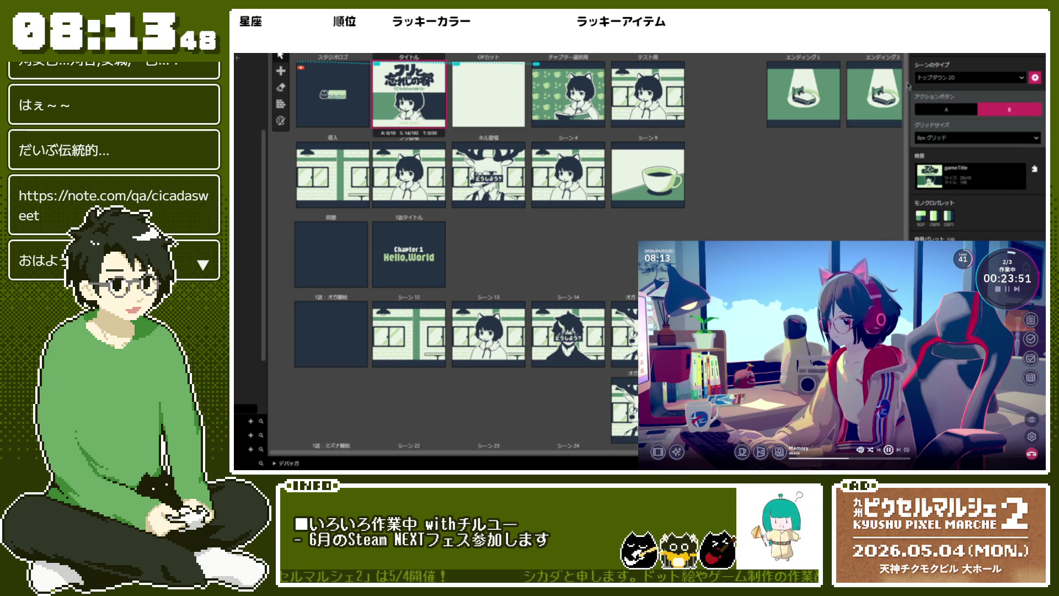
- Inspect the OPカット scene's extra scene-type settings
key("Right")
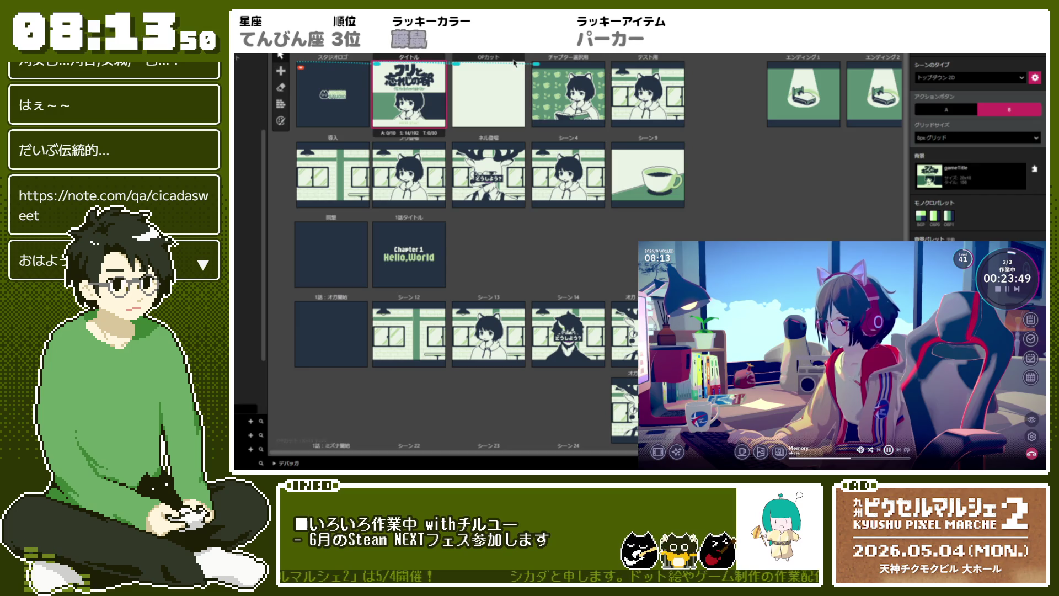
left_click(1026, 77)
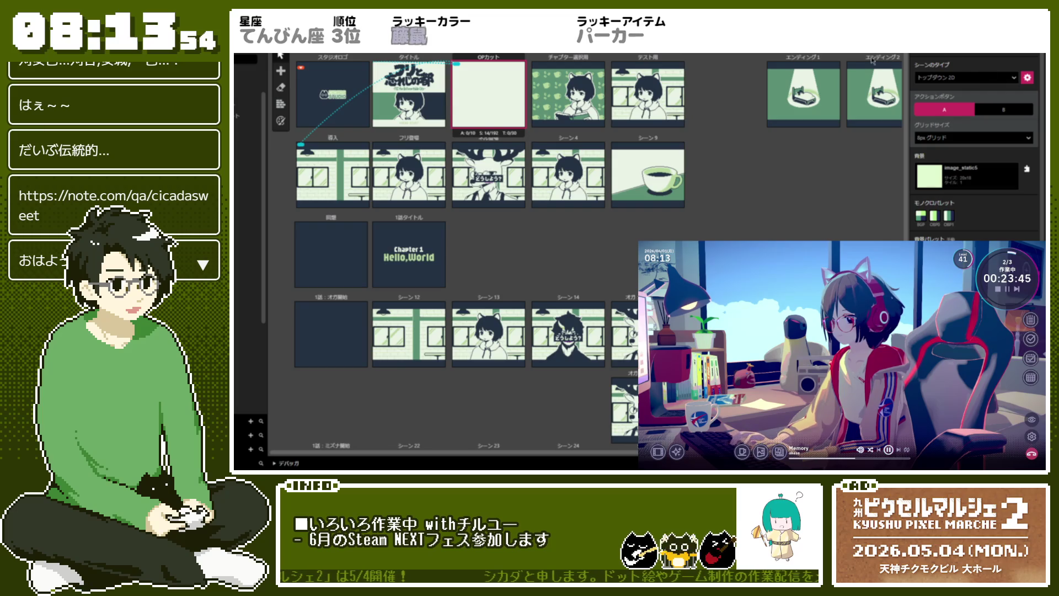
key("Escape")
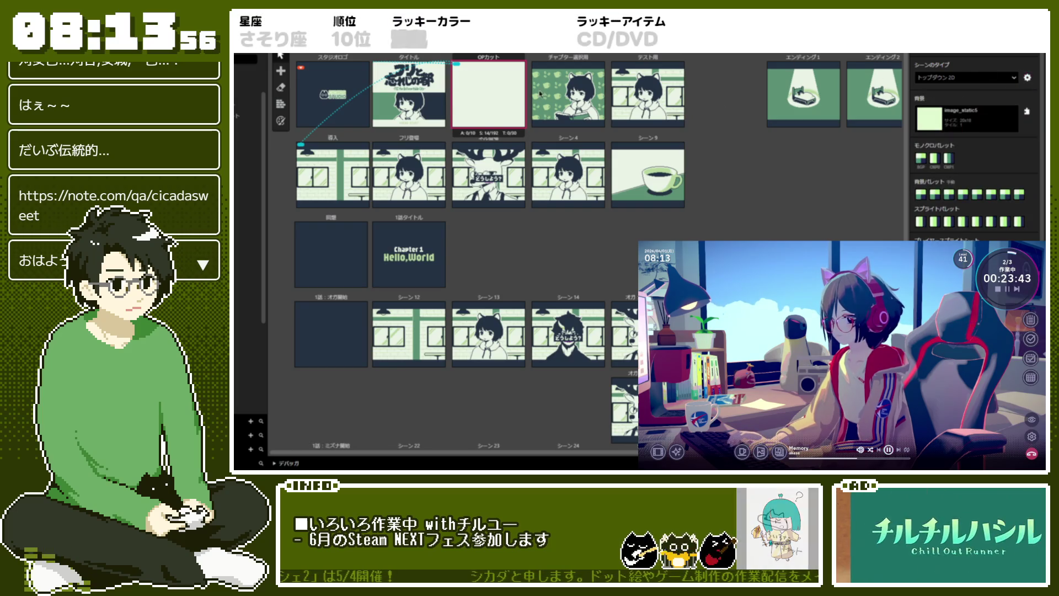
- Move the selection from OPカット back to the タイトル scene with its gameTitle background
key("Left")
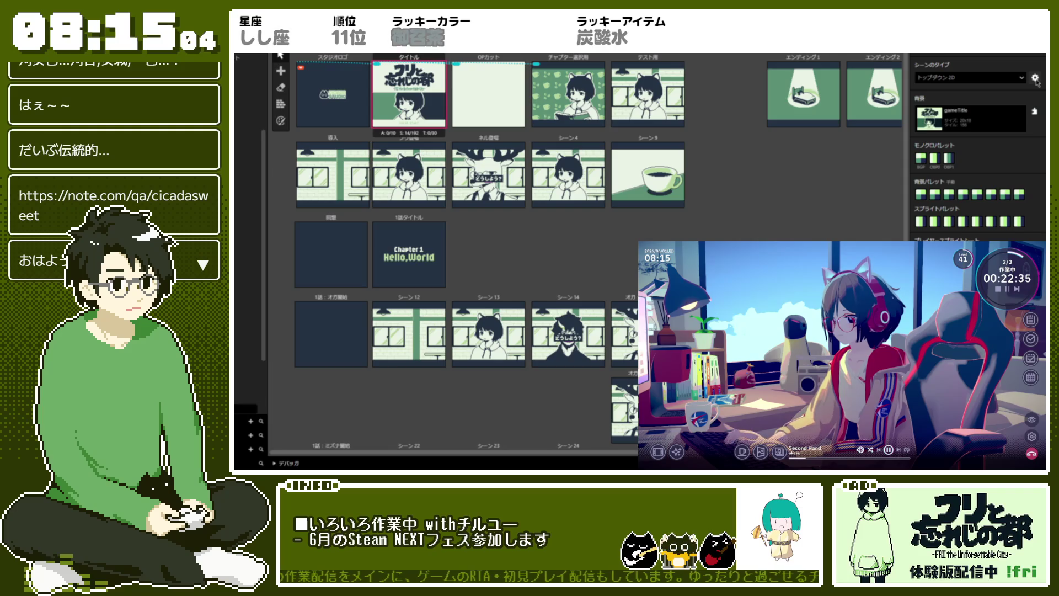
left_click(317, 101)
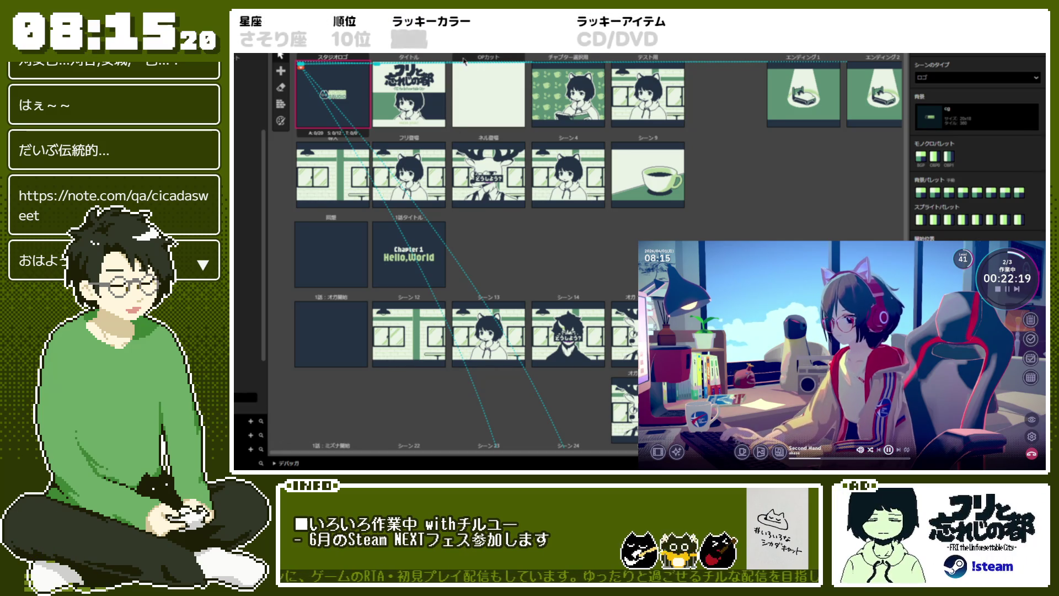
scroll(1029, 56, "down", 10)
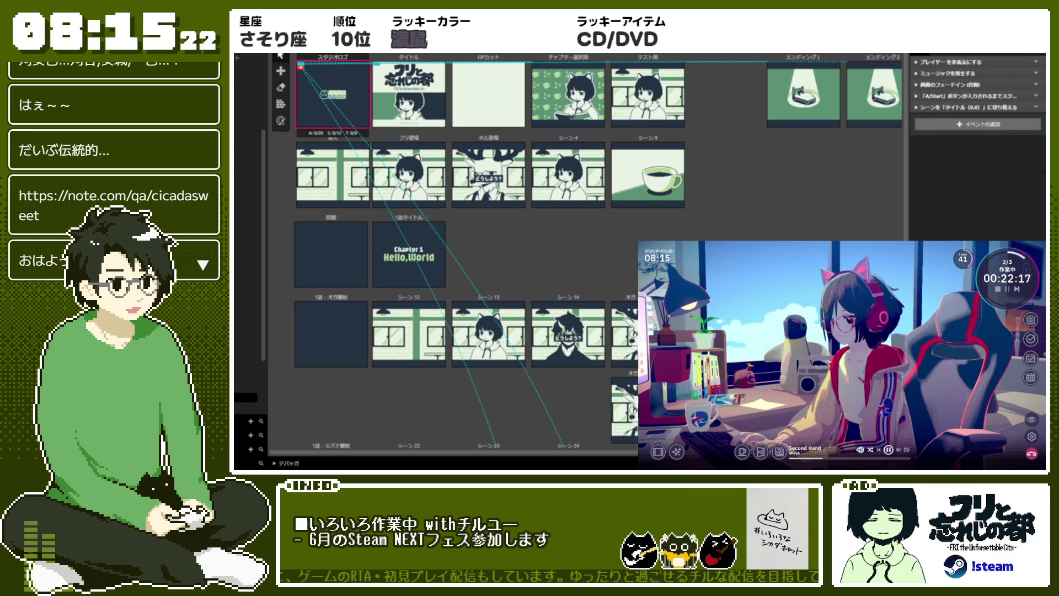
scroll(1029, 55, "up", 10)
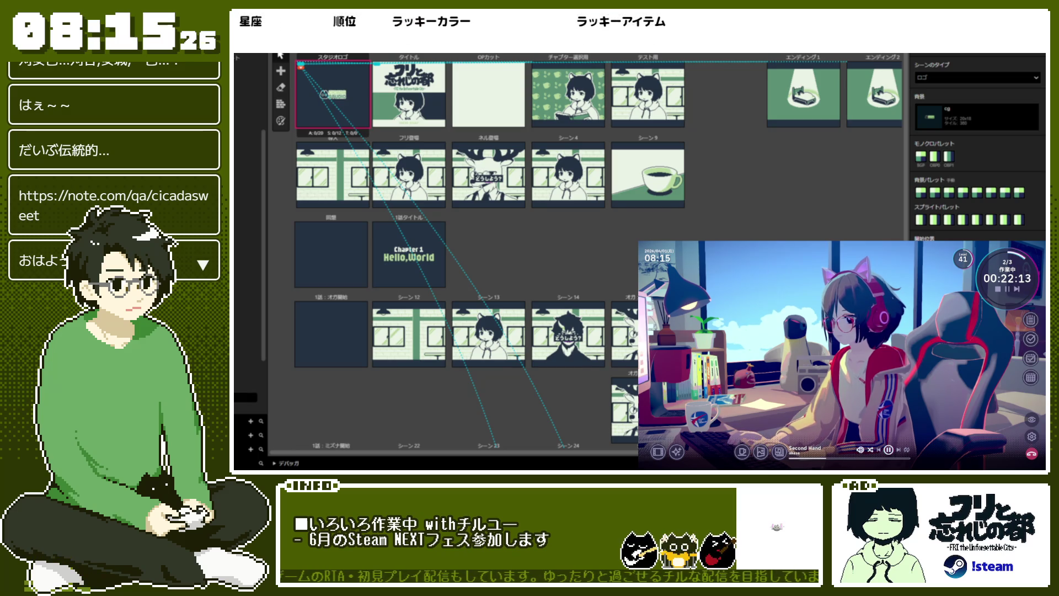
scroll(1031, 55, "down", 10)
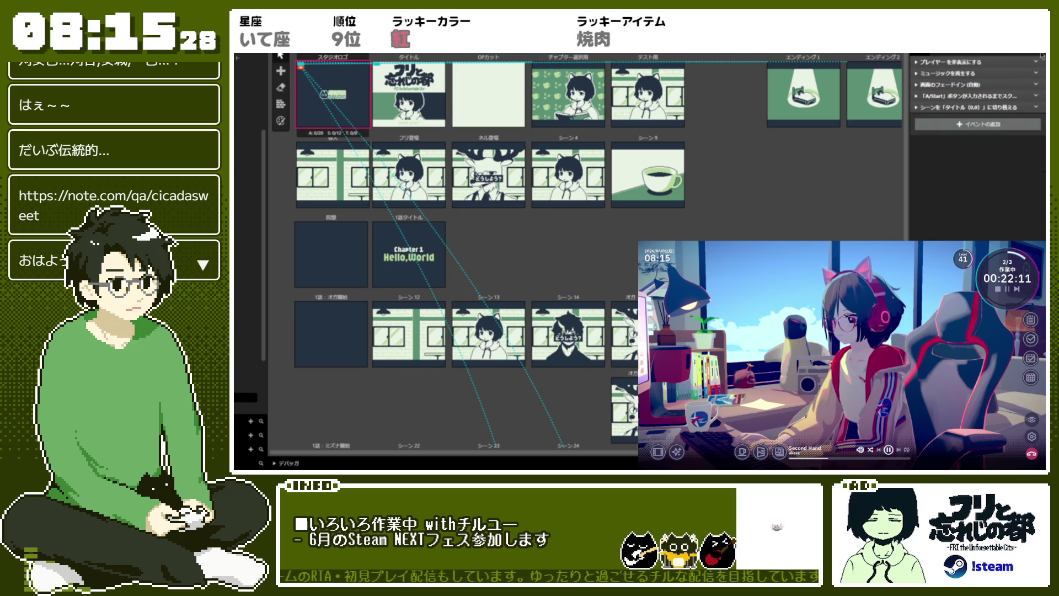
scroll(1031, 55, "up", 10)
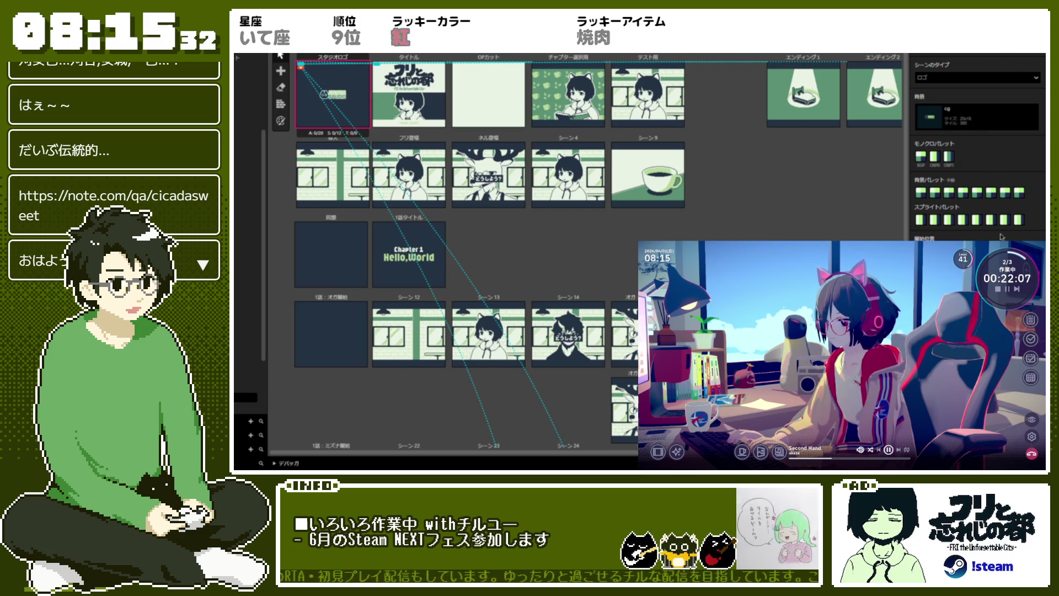
scroll(1016, 196, "down", 10)
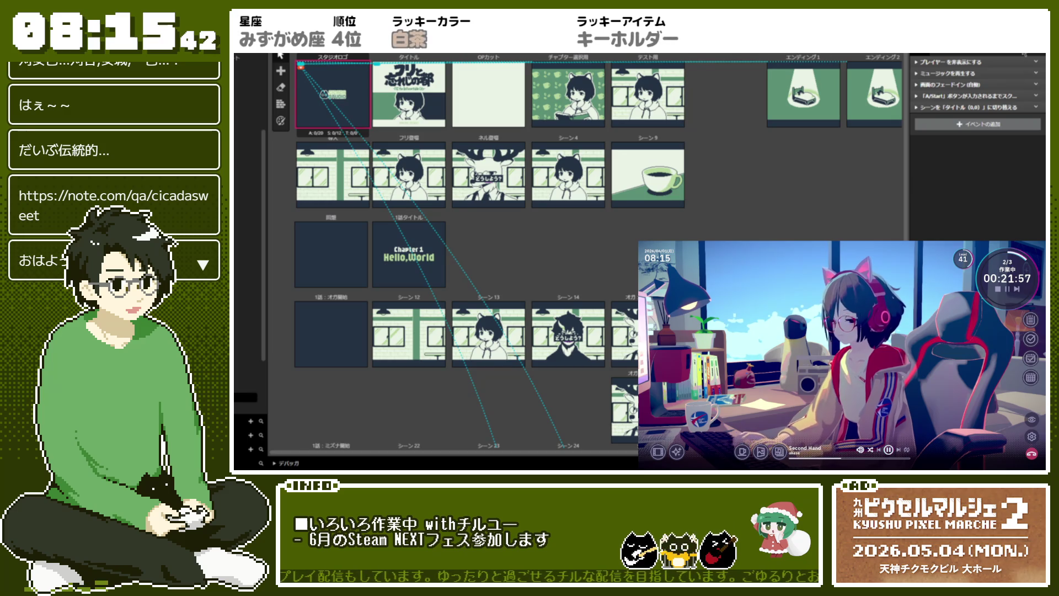
scroll(1023, 54, "up", 5)
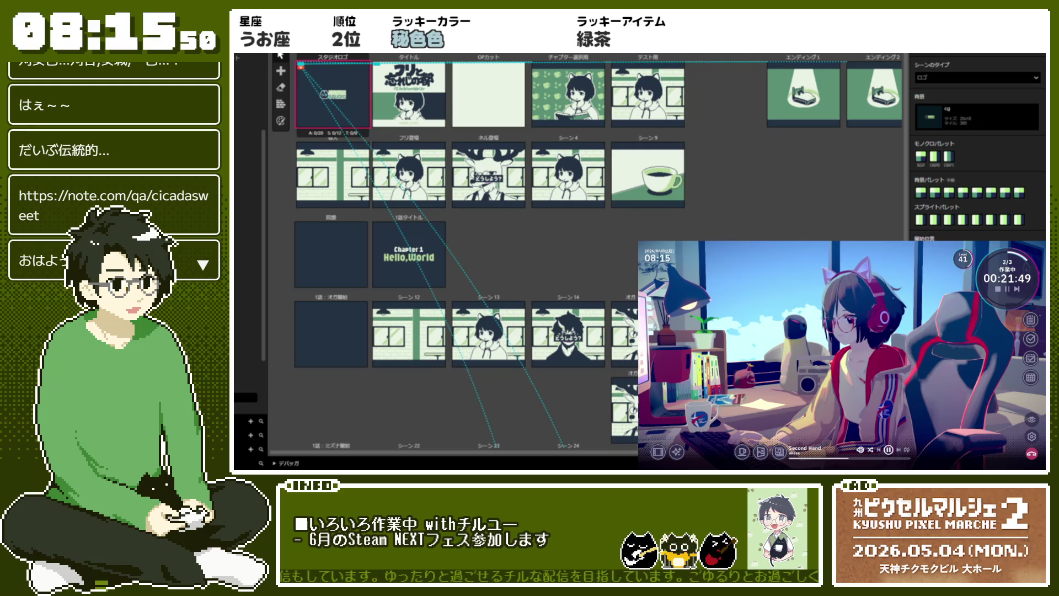
scroll(978, 144, "down", 5)
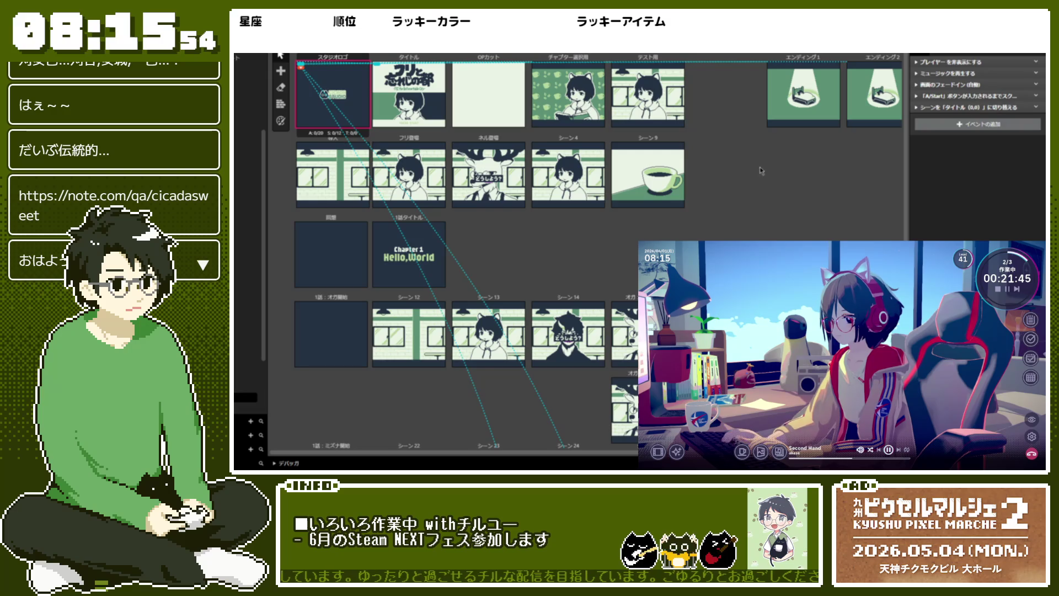
scroll(969, 91, "up", 5)
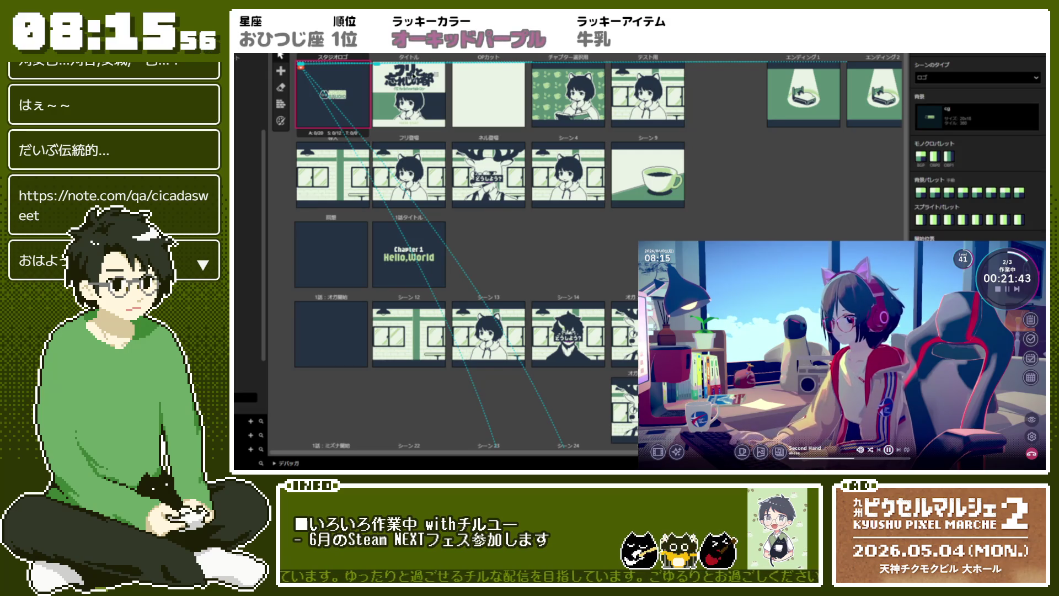
left_click(408, 94)
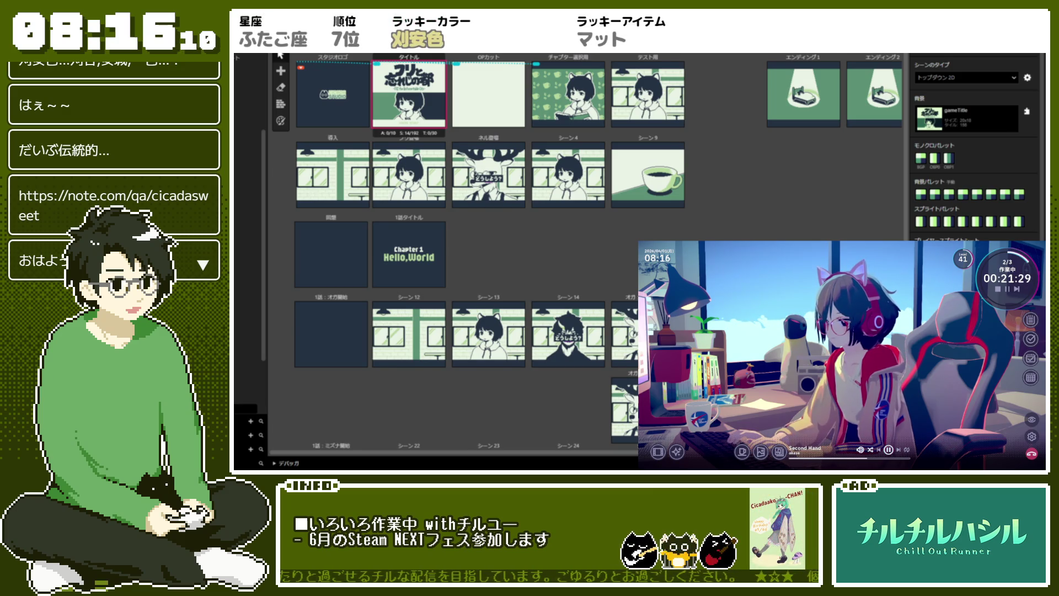
- Scroll the タイトル scene's events to review the つづきから / はじめから choice dialog
scroll(973, 149, "down", 10)
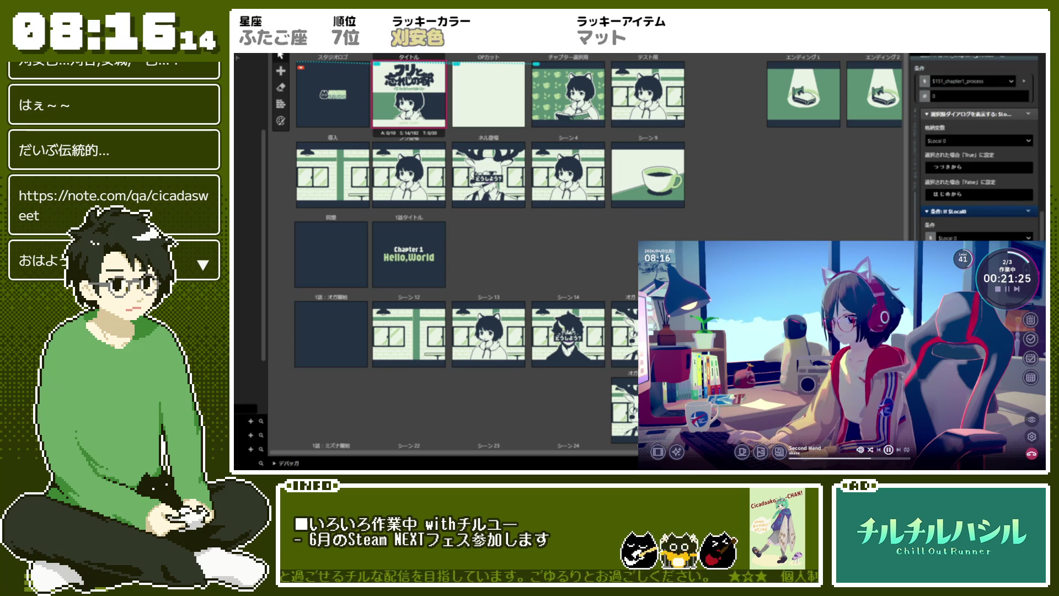
scroll(973, 148, "up", 5)
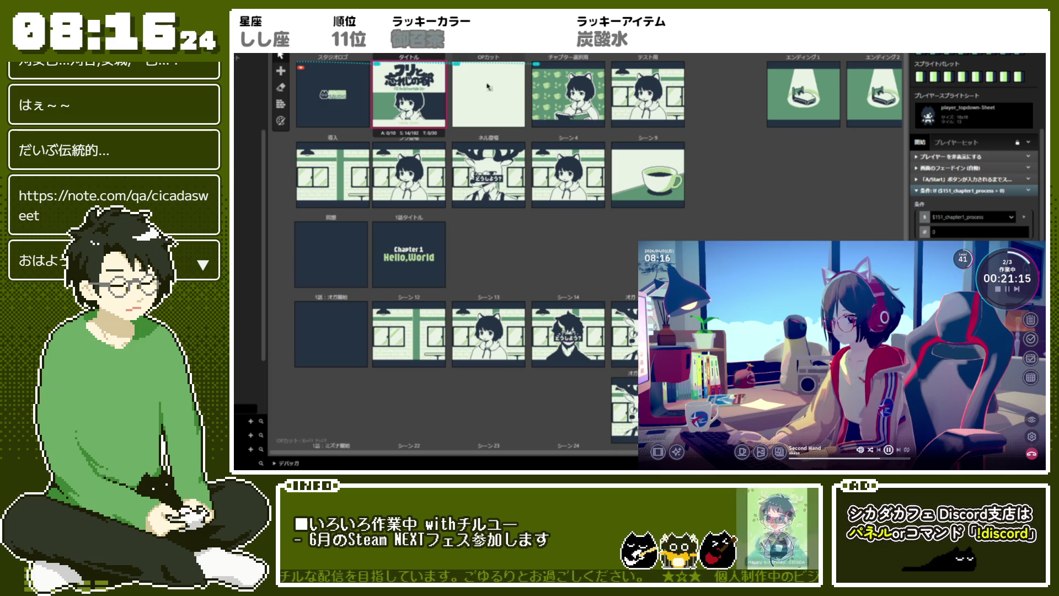
- Review チャプター選択用's bg_coffeeshop9 background and start events, then select the OPカット scene
left_click(574, 66)
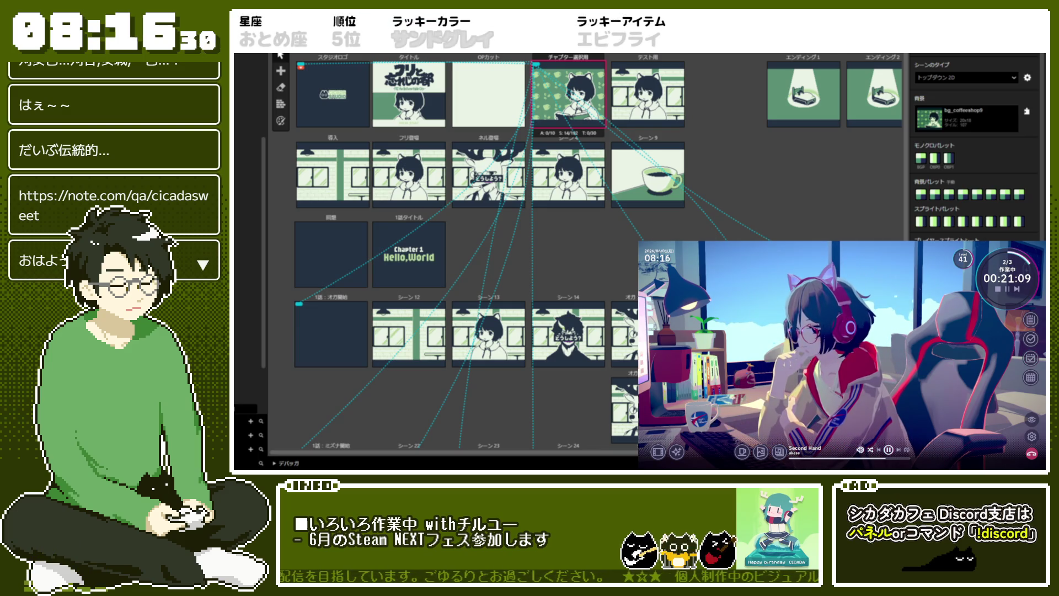
scroll(973, 149, "down", 1)
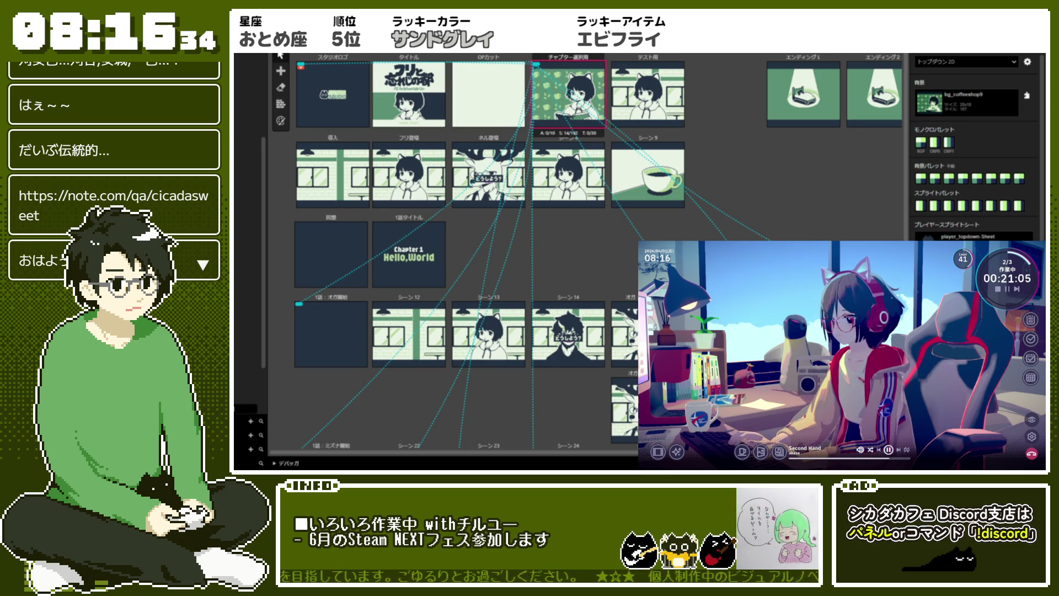
scroll(973, 149, "down", 3)
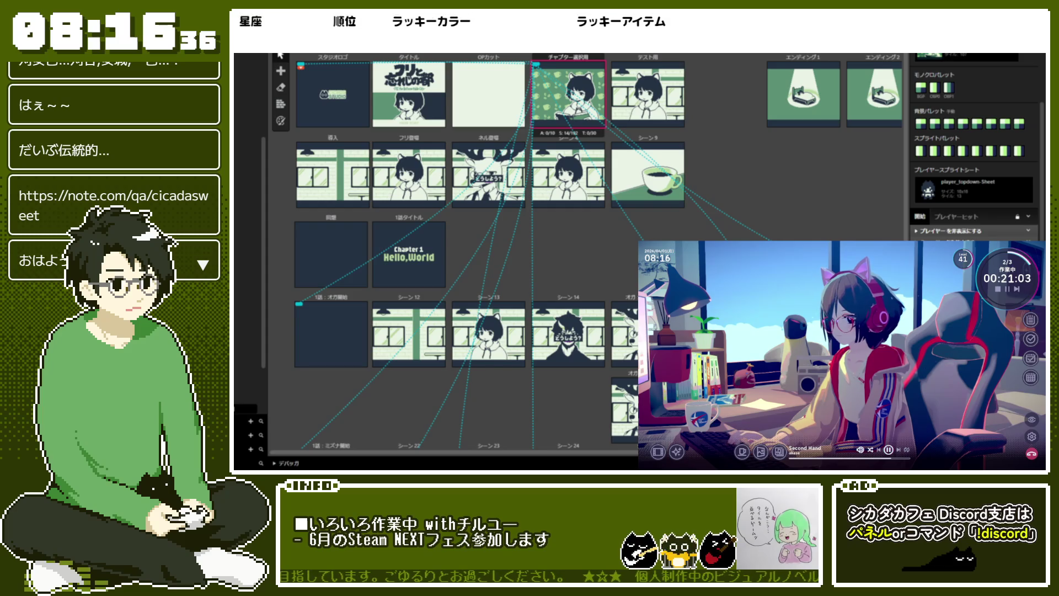
scroll(973, 149, "down", 5)
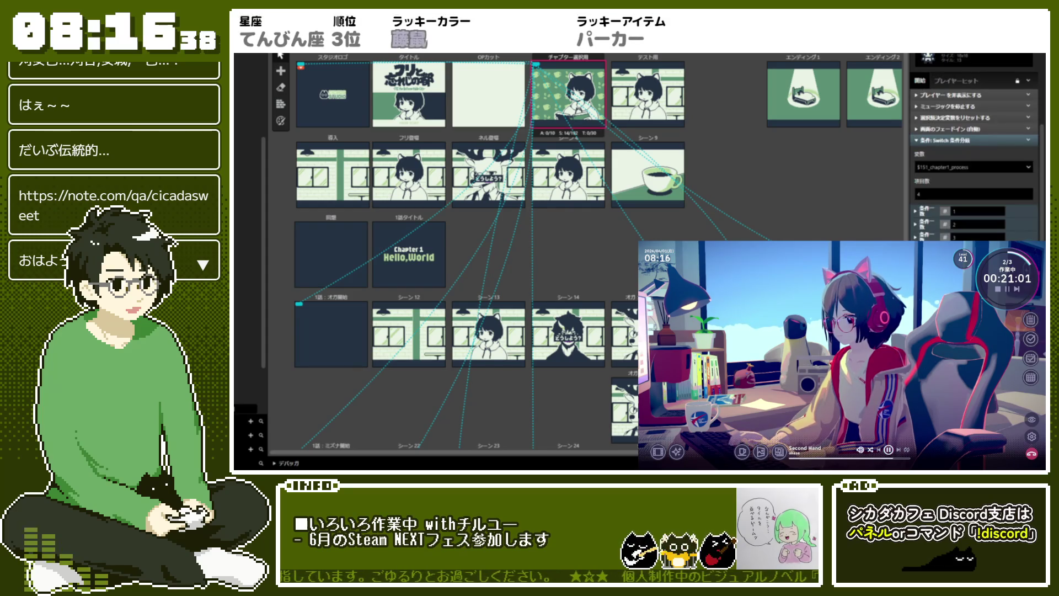
scroll(973, 149, "up", 3)
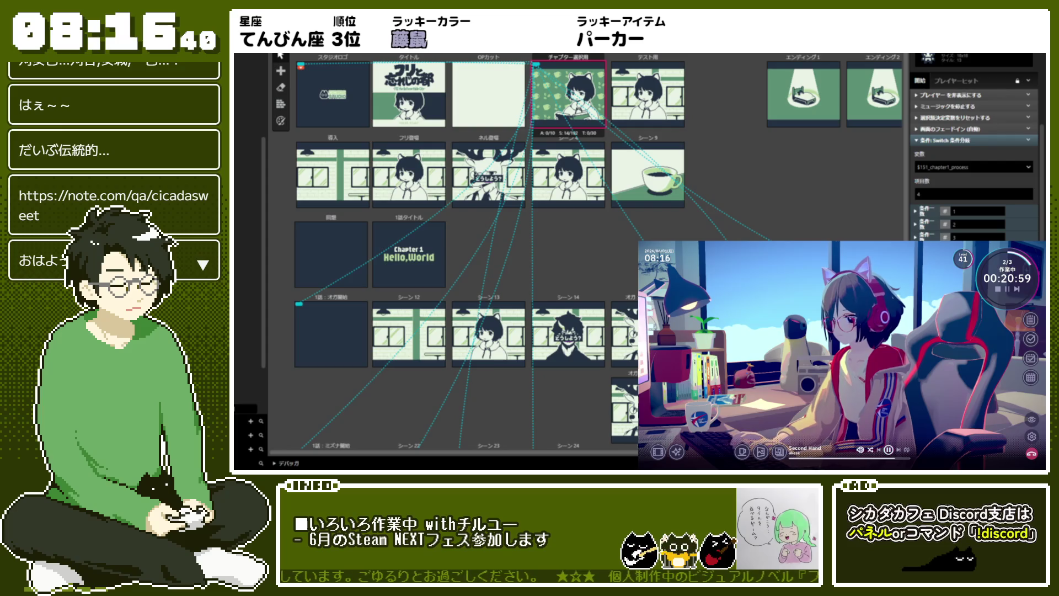
scroll(974, 149, "up", 5)
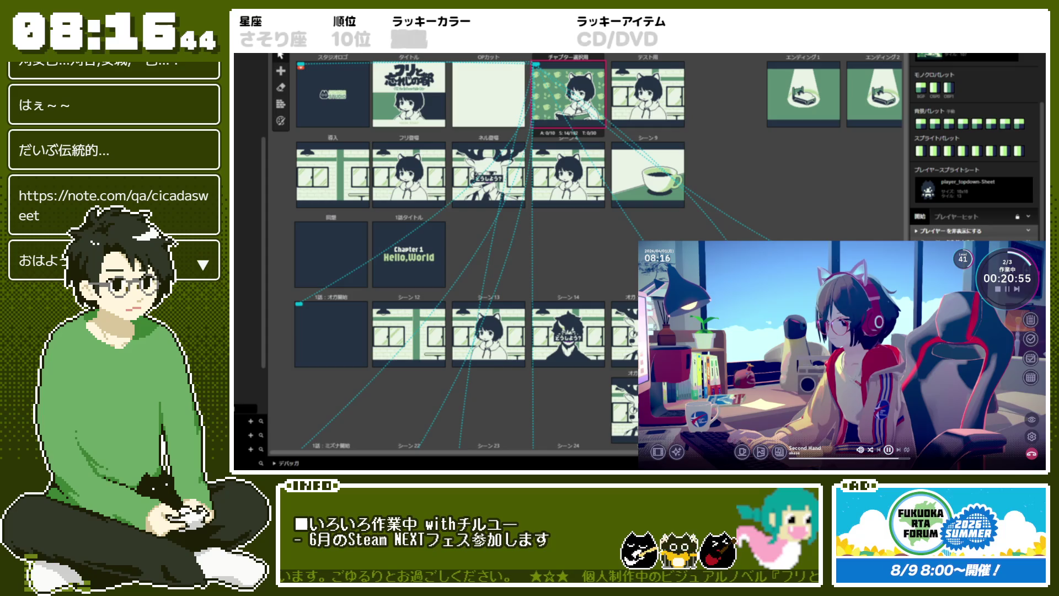
scroll(976, 149, "up", 2)
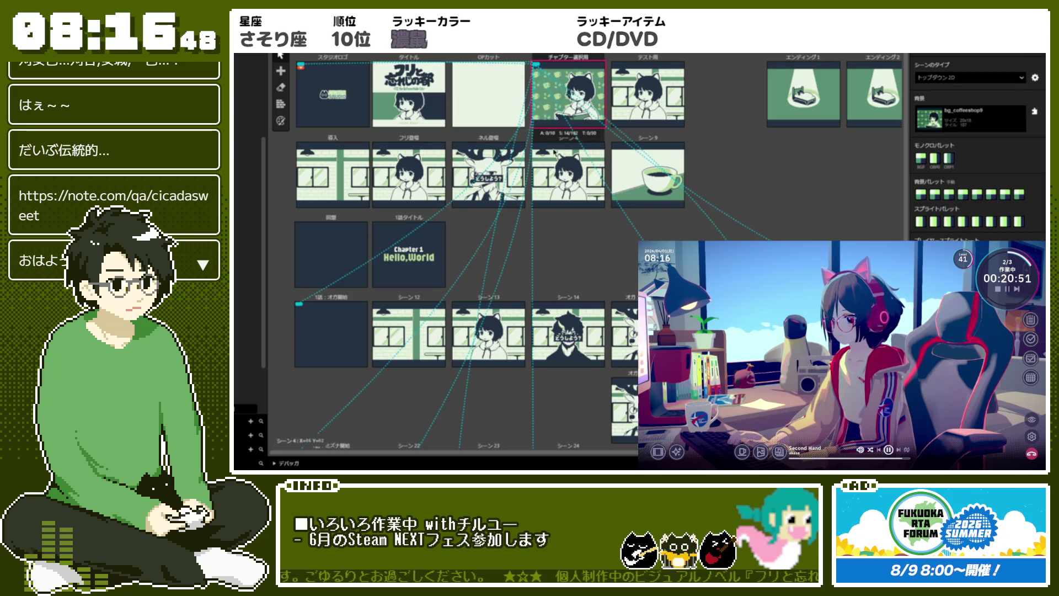
left_click(497, 83)
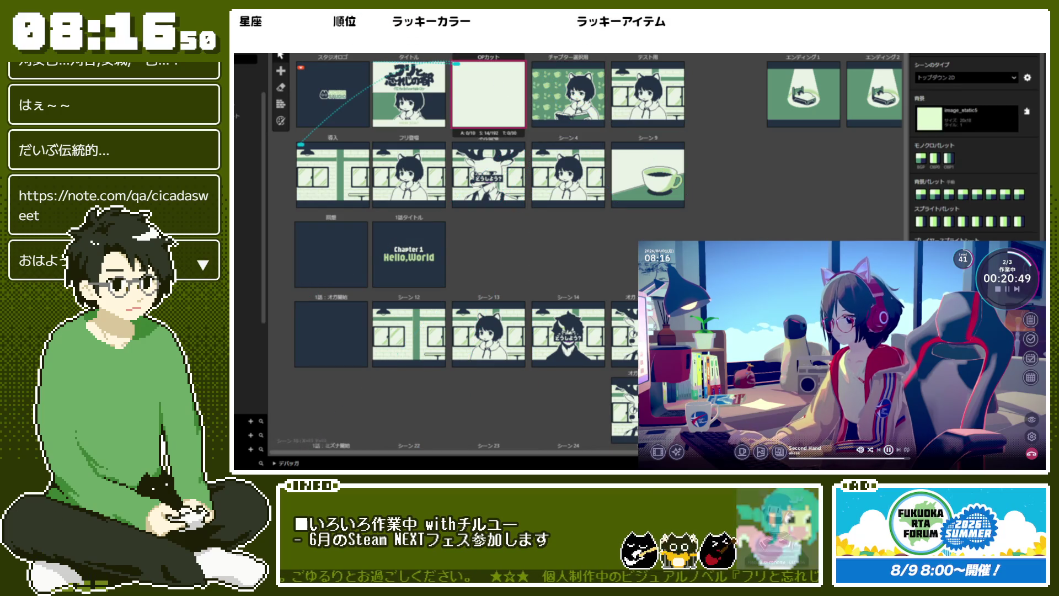
- Compare the タイトル, OPカット and スタジオロゴ scene settings, finishing on OPカット
left_click(426, 103)
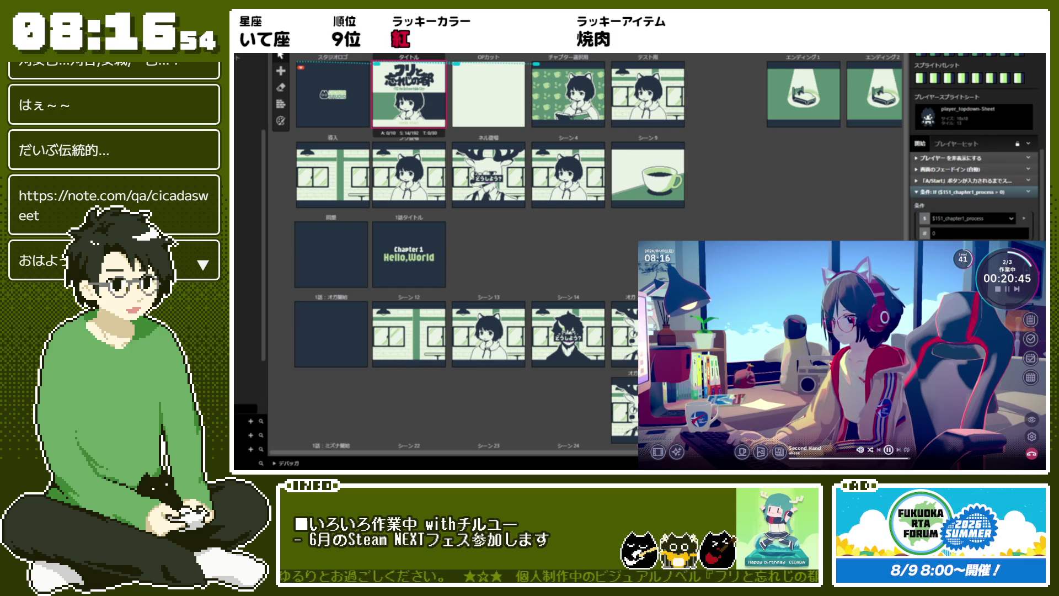
left_click(504, 76)
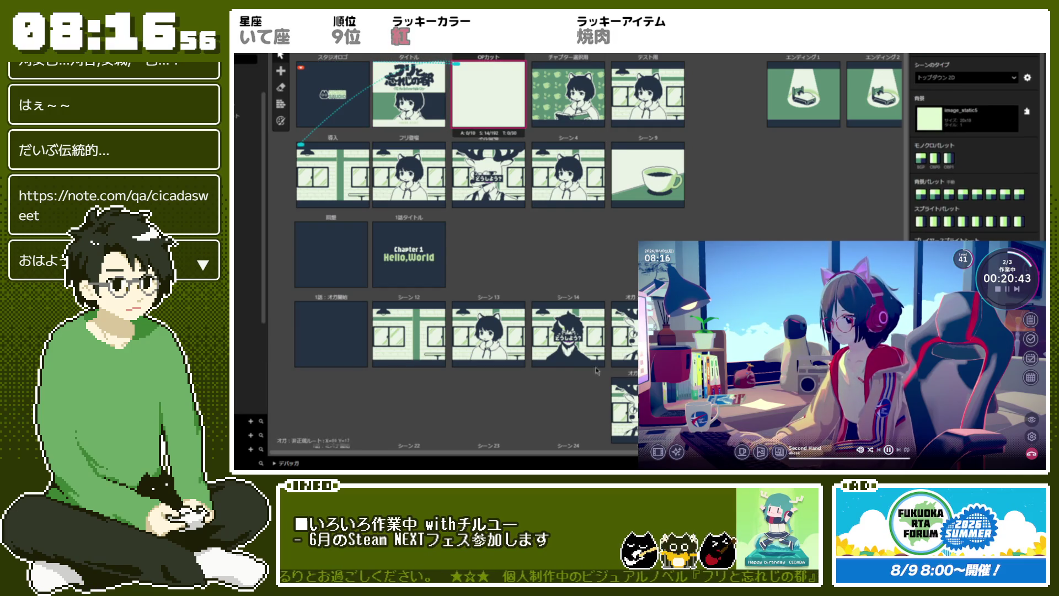
scroll(973, 149, "down", 3)
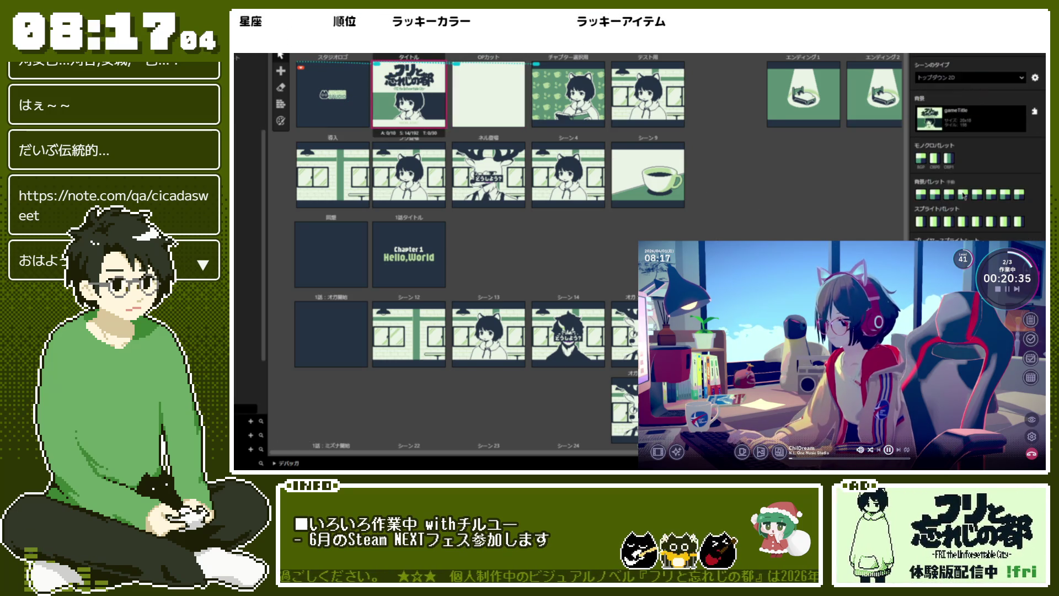
scroll(962, 192, "up", 5)
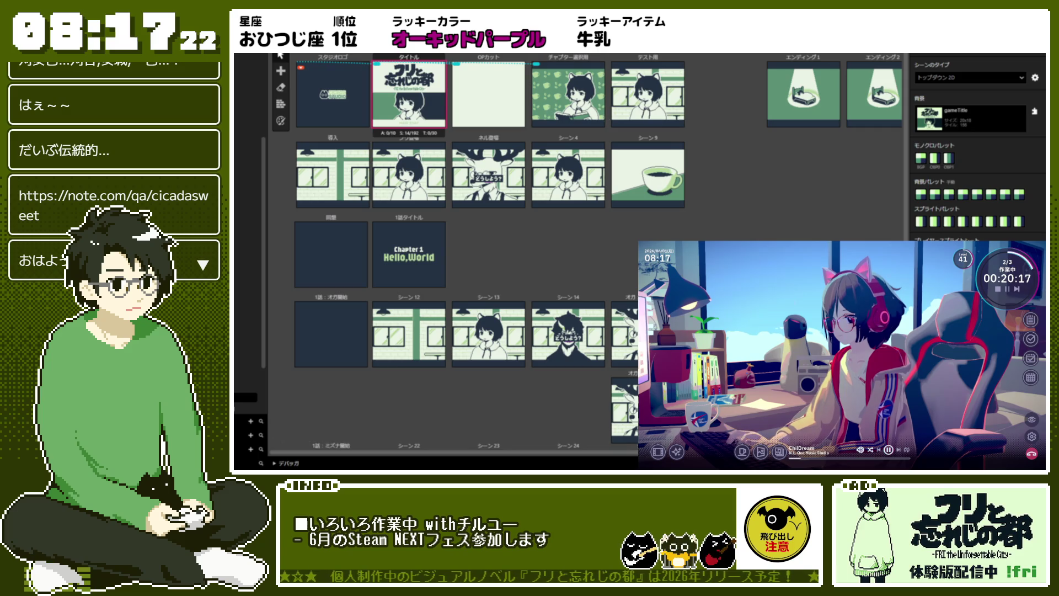
left_click(339, 117)
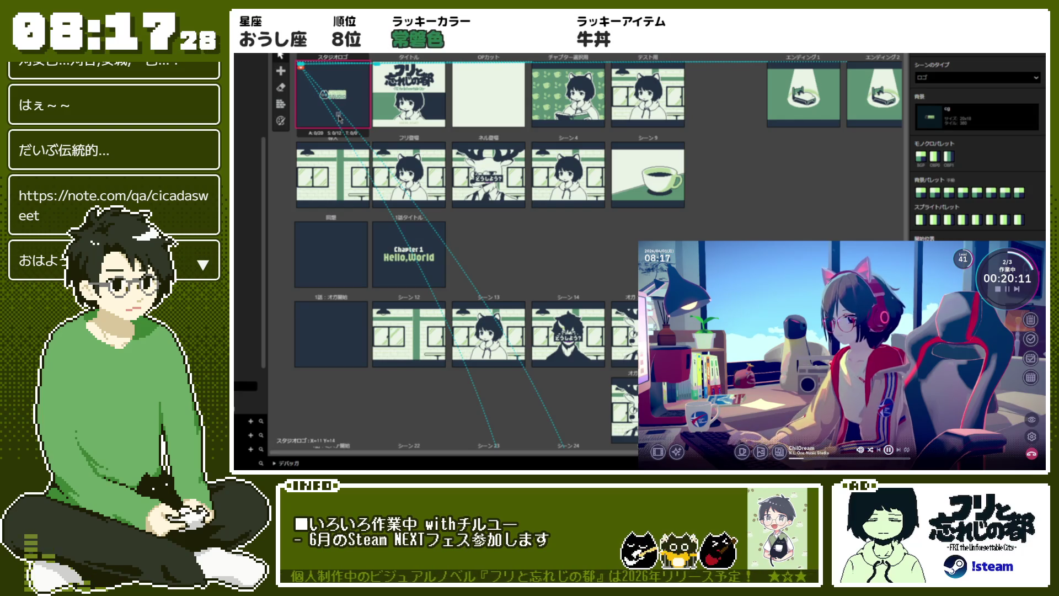
left_click(433, 107)
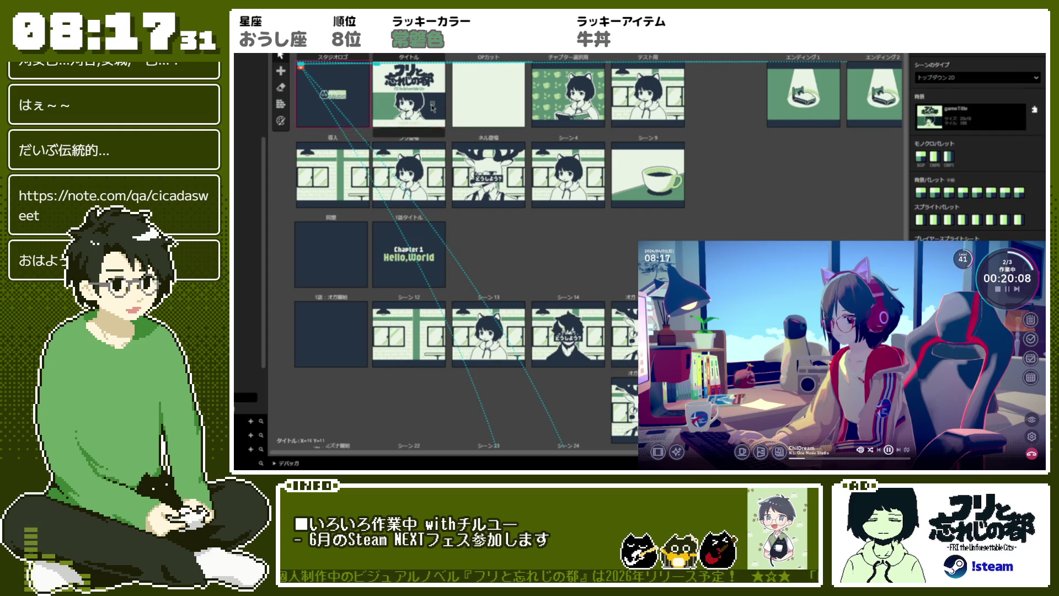
left_click(488, 100)
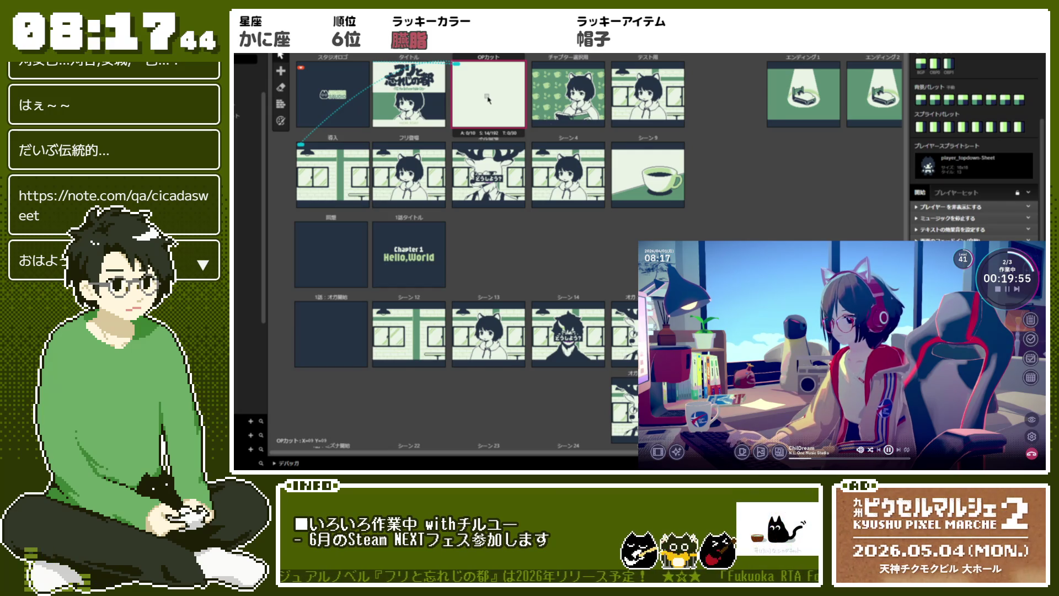
- Expand OPカット's テキストの効果音を設定する event, then select the 導入 scene
scroll(958, 236, "up", 1)
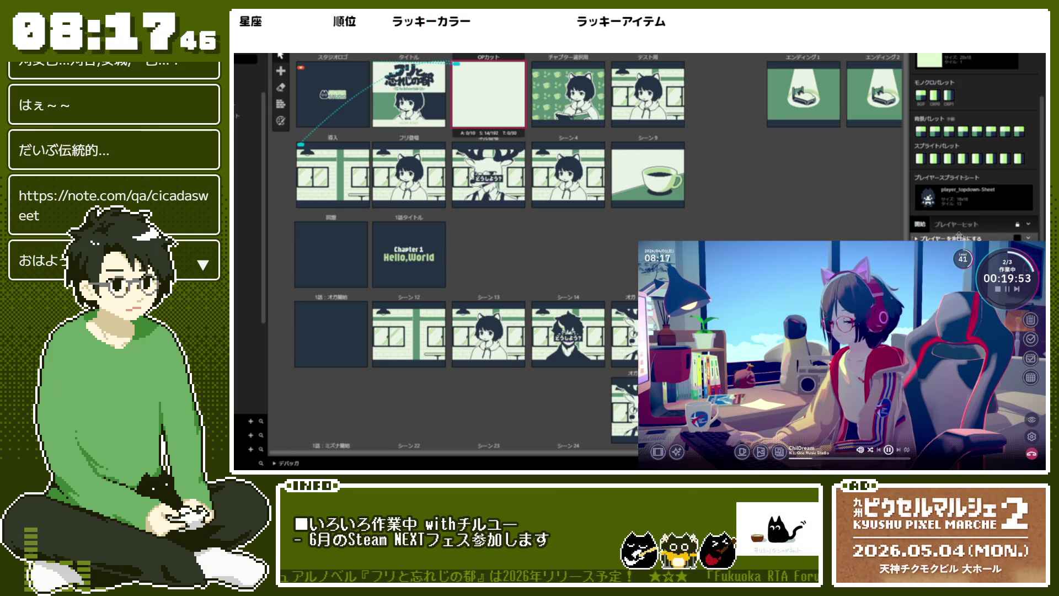
scroll(973, 166, "down", 1)
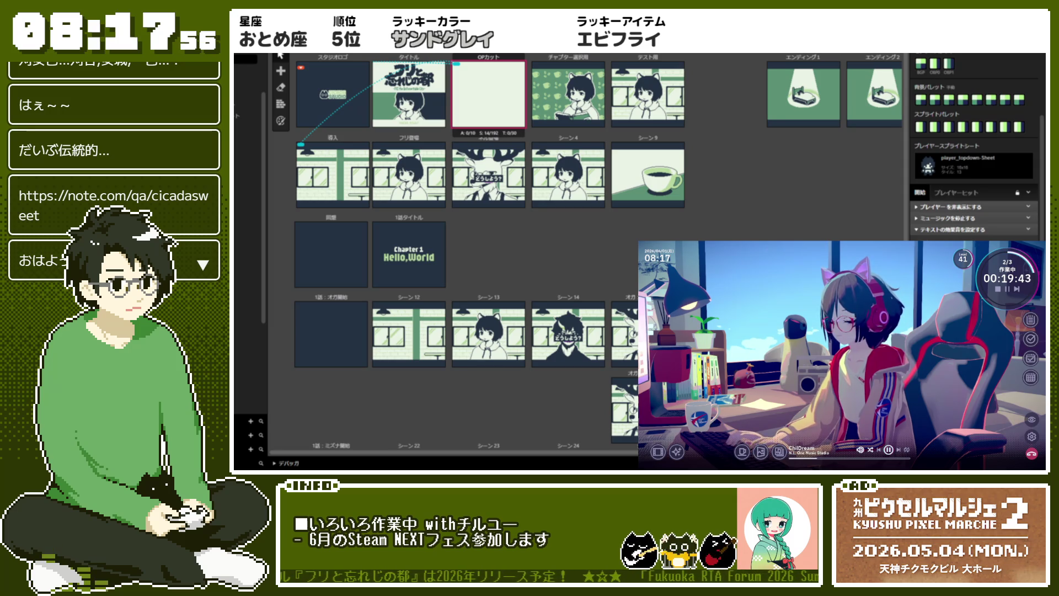
left_click(915, 228)
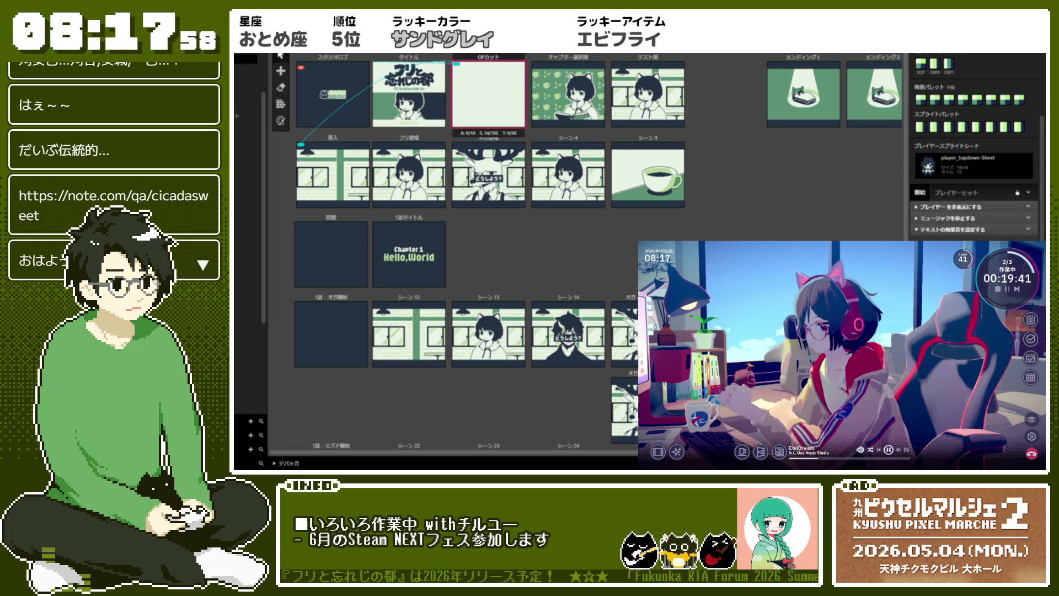
scroll(961, 233, "up", 1)
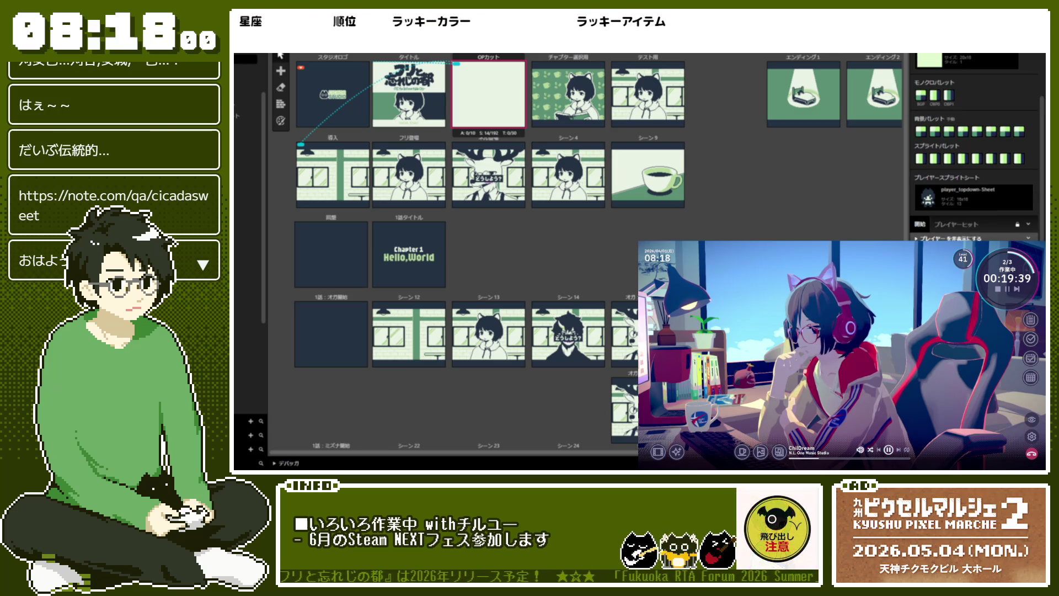
scroll(973, 165, "up", 2)
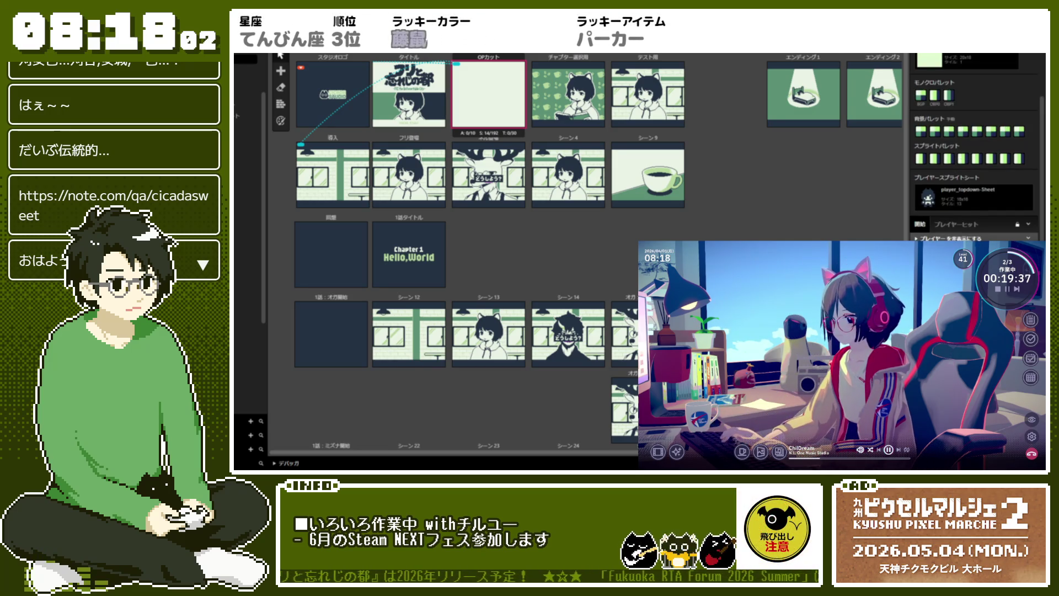
scroll(973, 166, "down", 3)
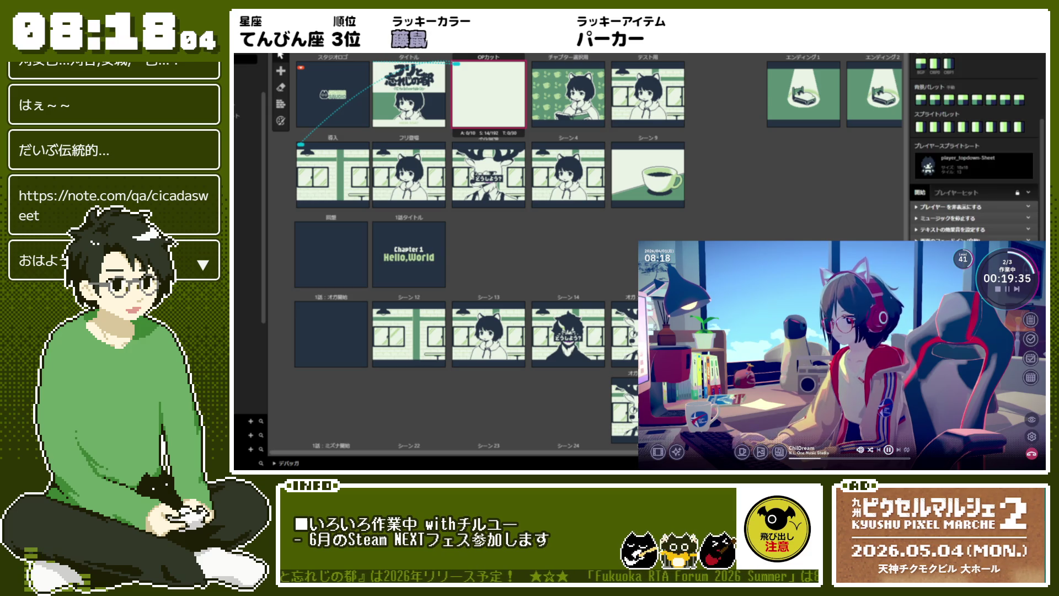
scroll(973, 166, "up", 3)
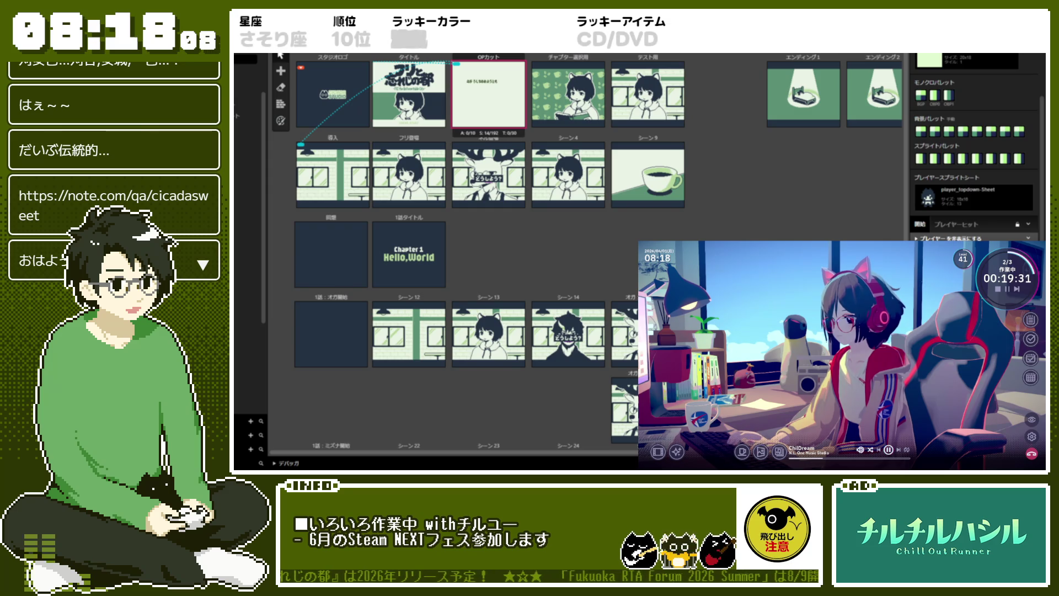
scroll(973, 166, "down", 3)
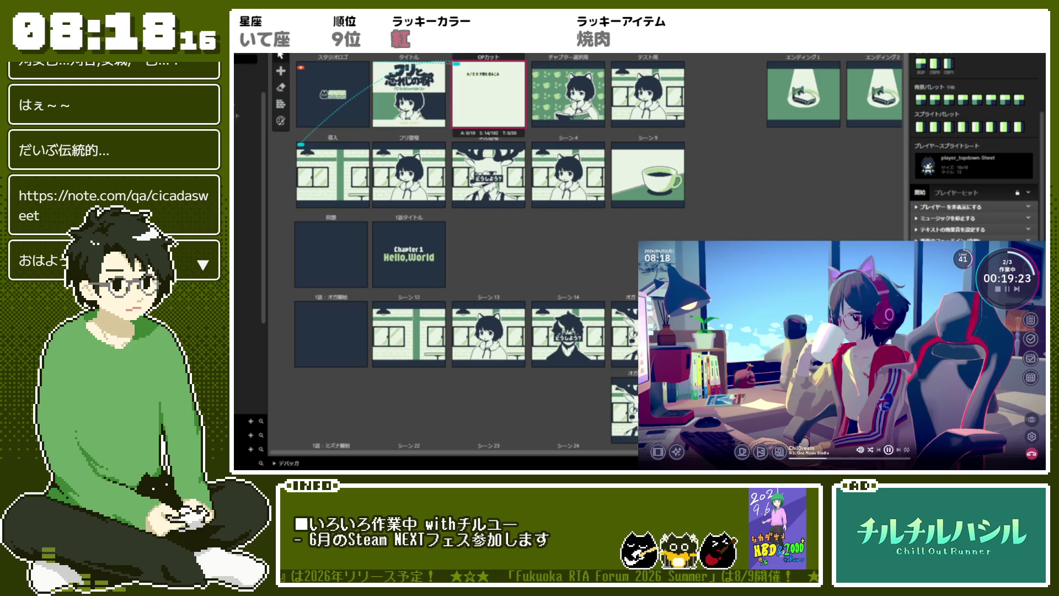
scroll(973, 166, "up", 1)
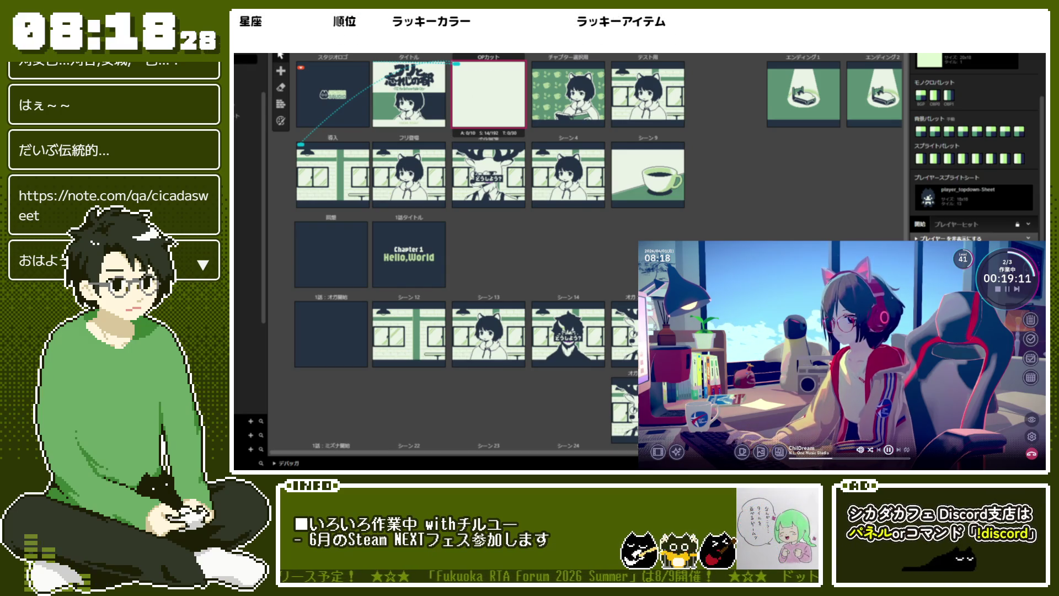
scroll(973, 160, "down", 3)
left_click(333, 174)
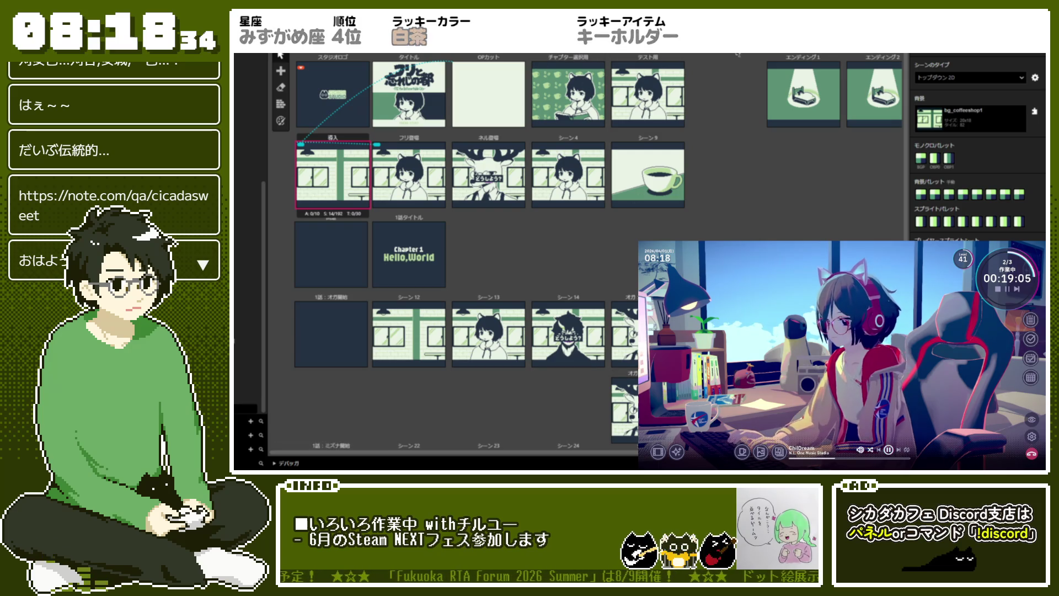
- Drag チャプター選択用 and テスト用 side by side beneath the ending scenes
scroll(595, 86, "right", 3)
scroll(595, 86, "left", 1)
scroll(568, 80, "left", 1)
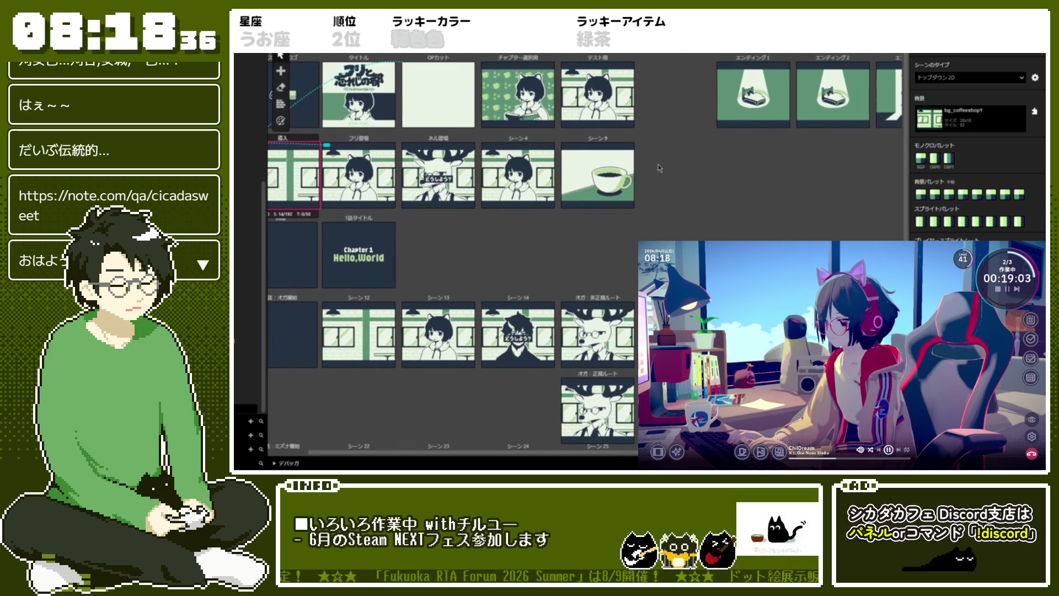
left_click(545, 74)
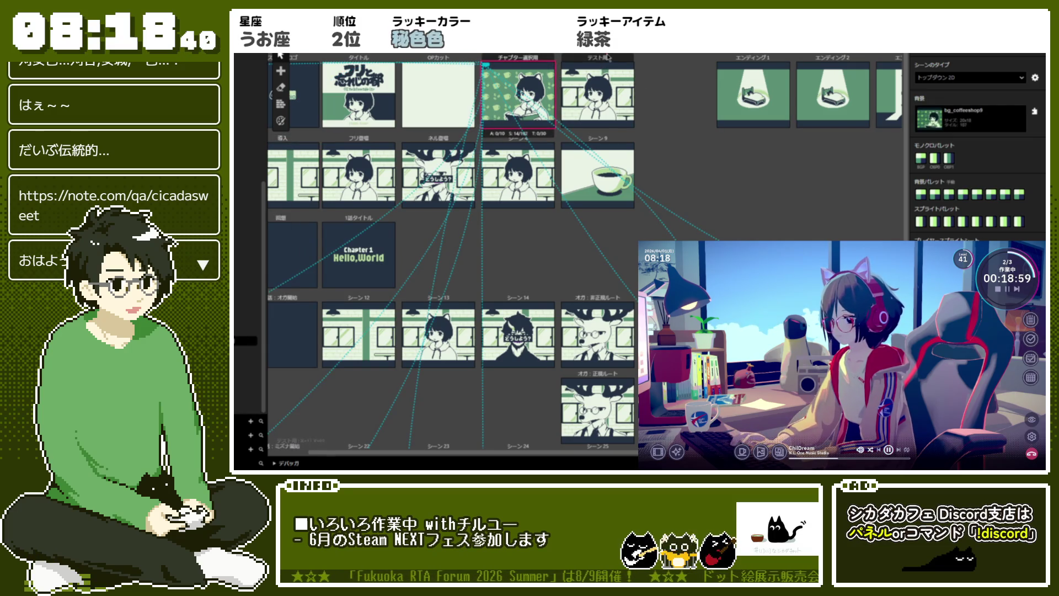
left_click_drag(543, 60, 775, 141)
left_click_drag(614, 60, 856, 145)
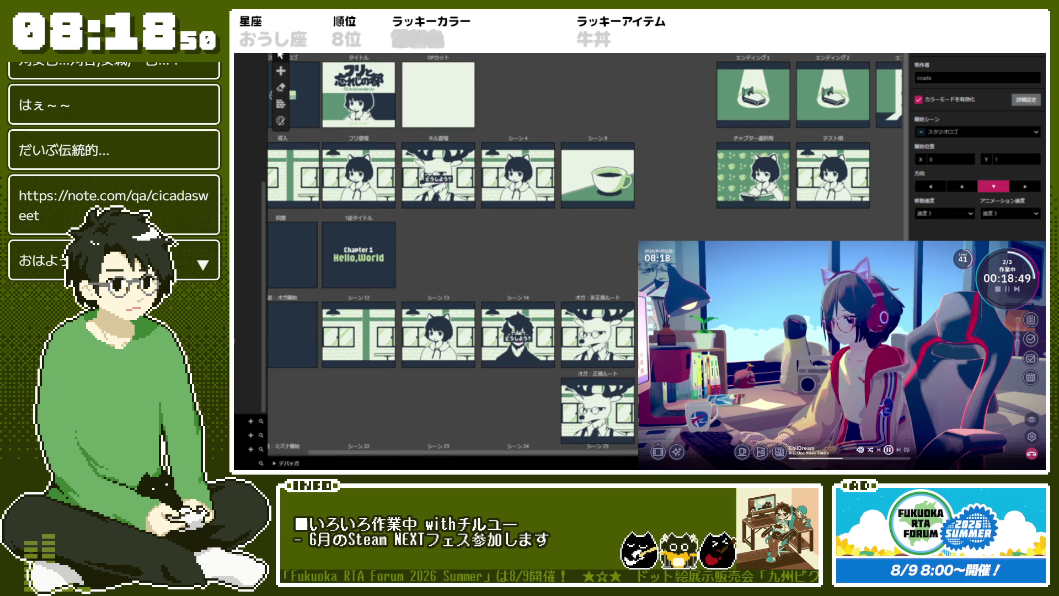
scroll(435, 254, "right", 3)
scroll(492, 441, "left", 4)
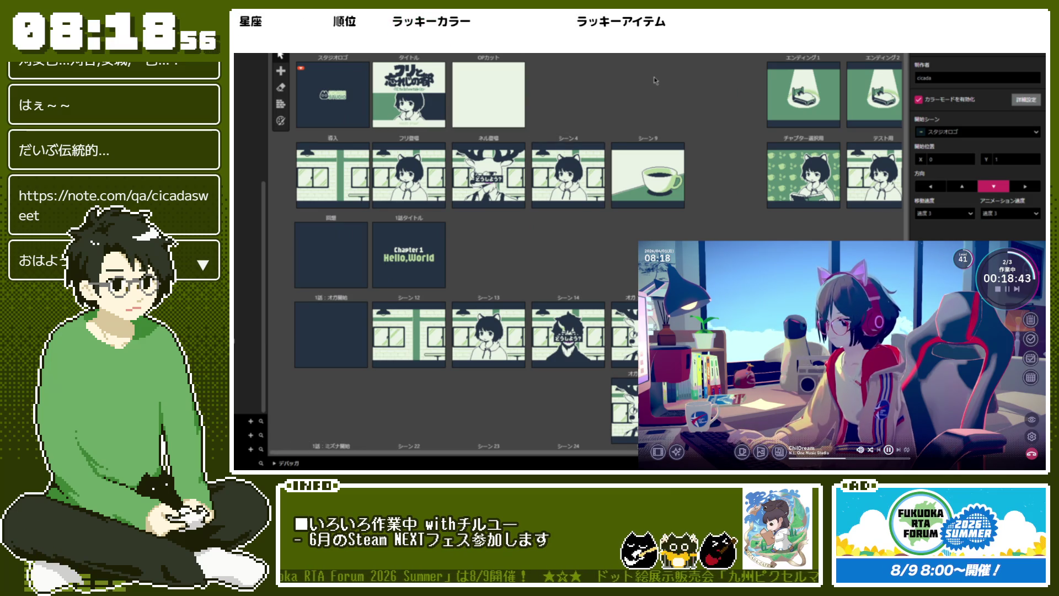
- Create scene シーン50 and position it beside OPカット in the top row
left_click(495, 64)
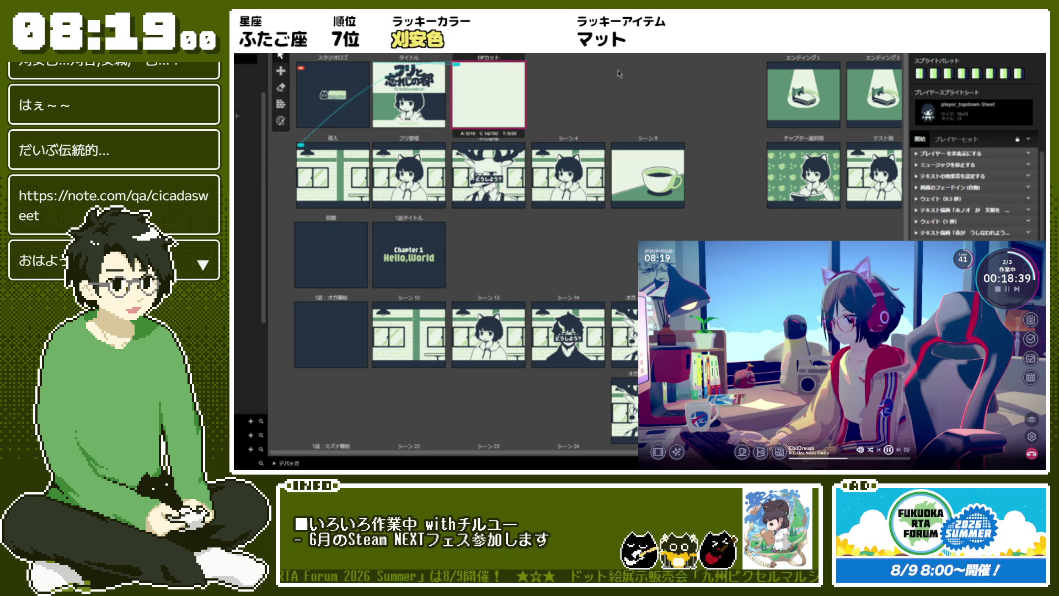
left_click(280, 70)
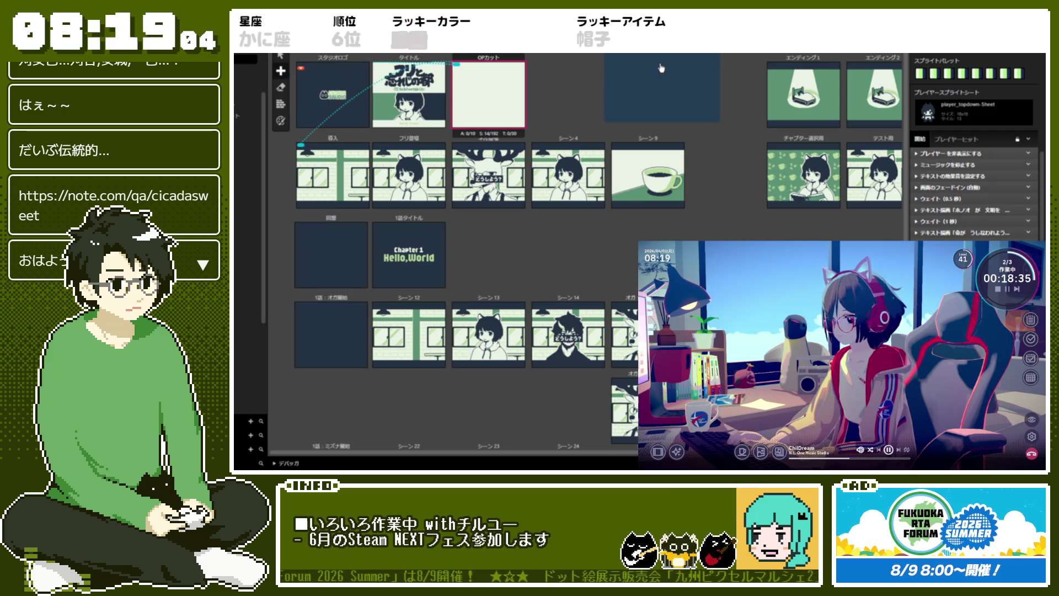
left_click(615, 101)
left_click_drag(605, 61, 583, 58)
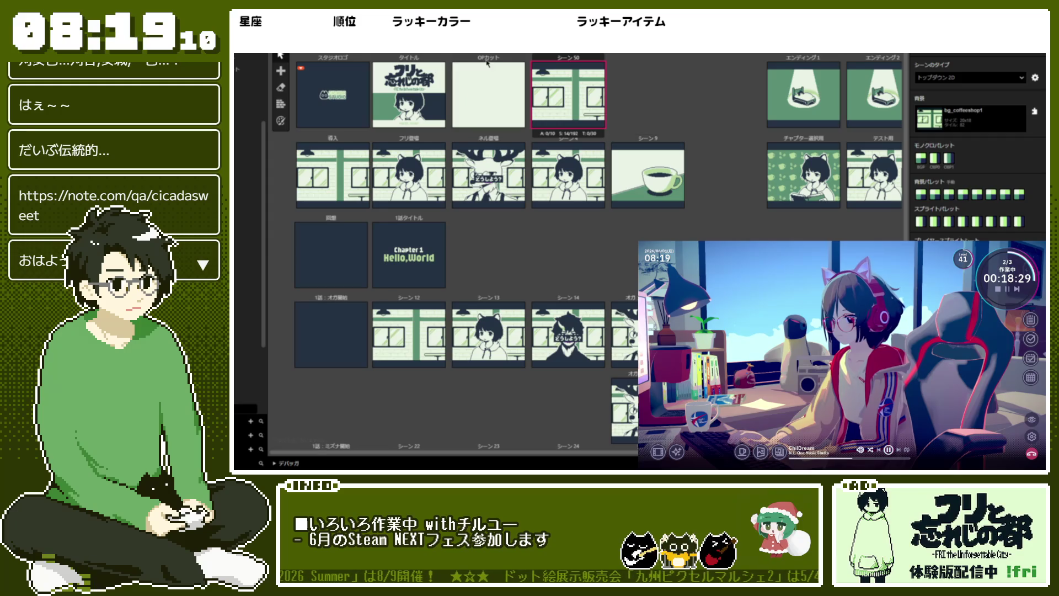
left_click(470, 106)
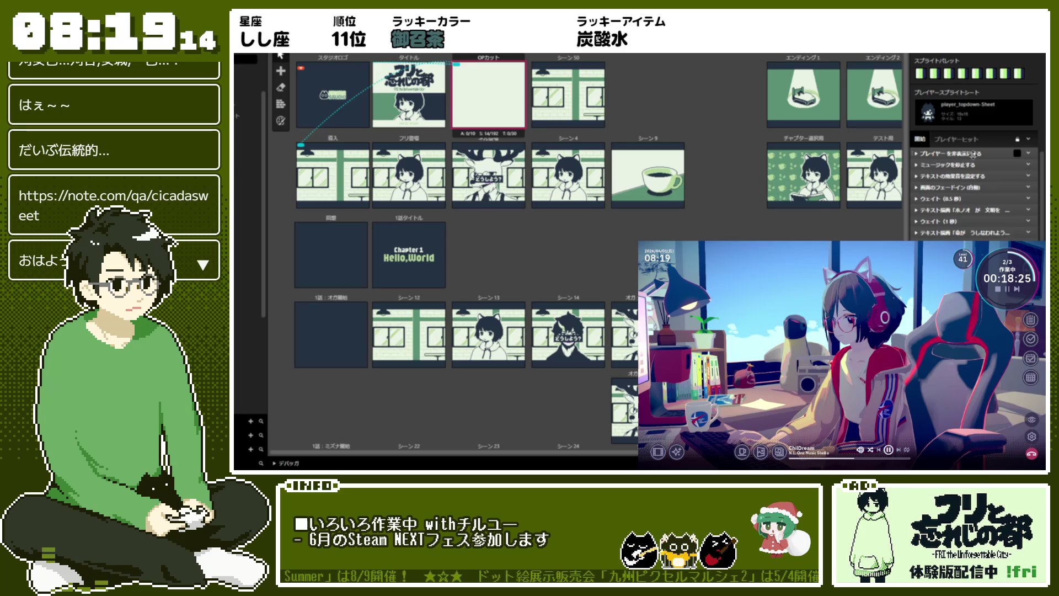
- Browse the タイトル, ネル登場 and 導入 scenes, then select the new シーン50
left_click(973, 154)
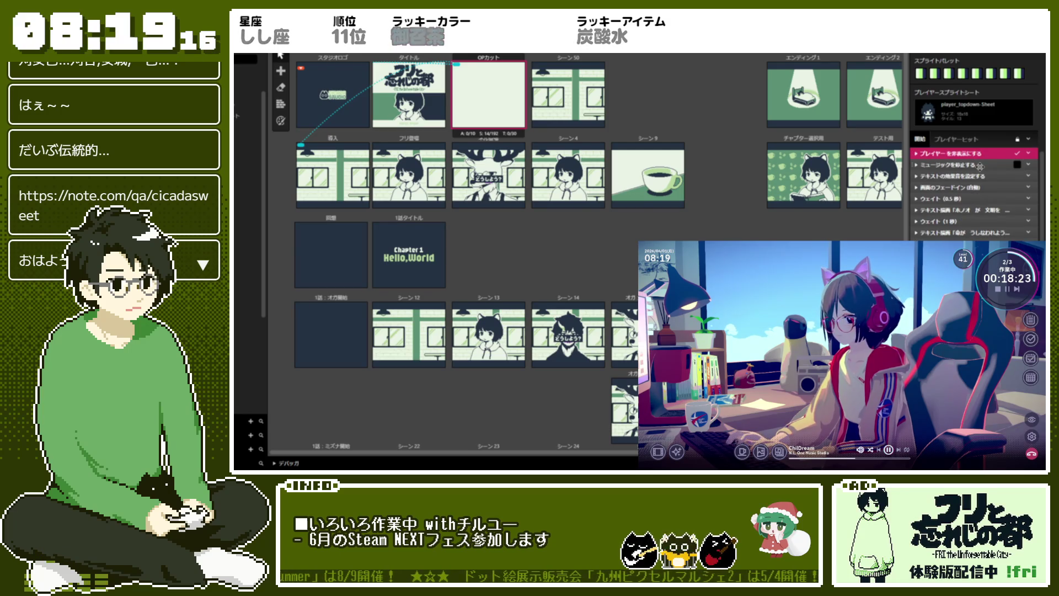
left_click(408, 94)
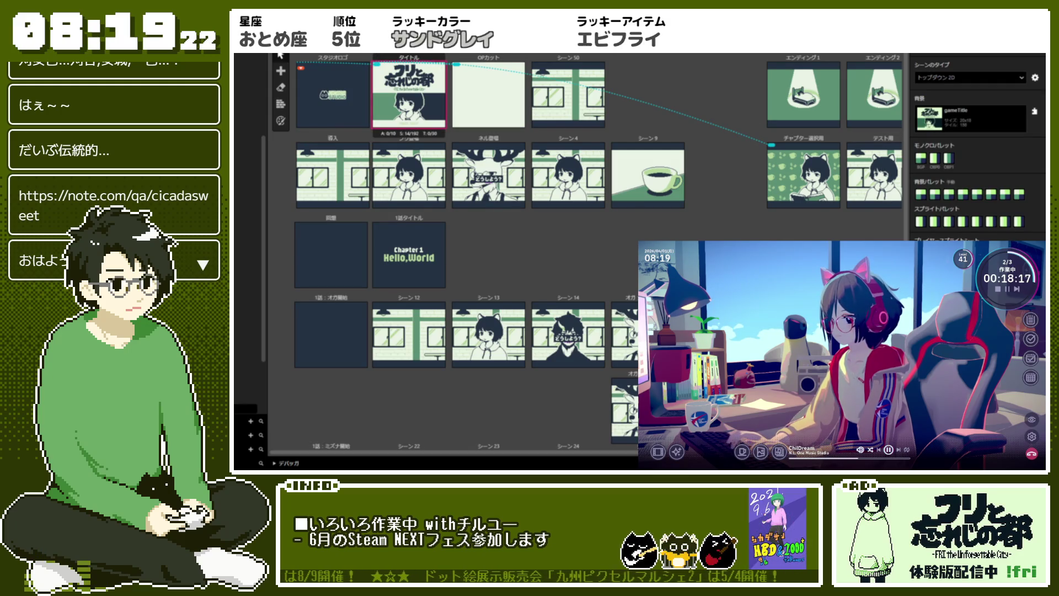
left_click(511, 147)
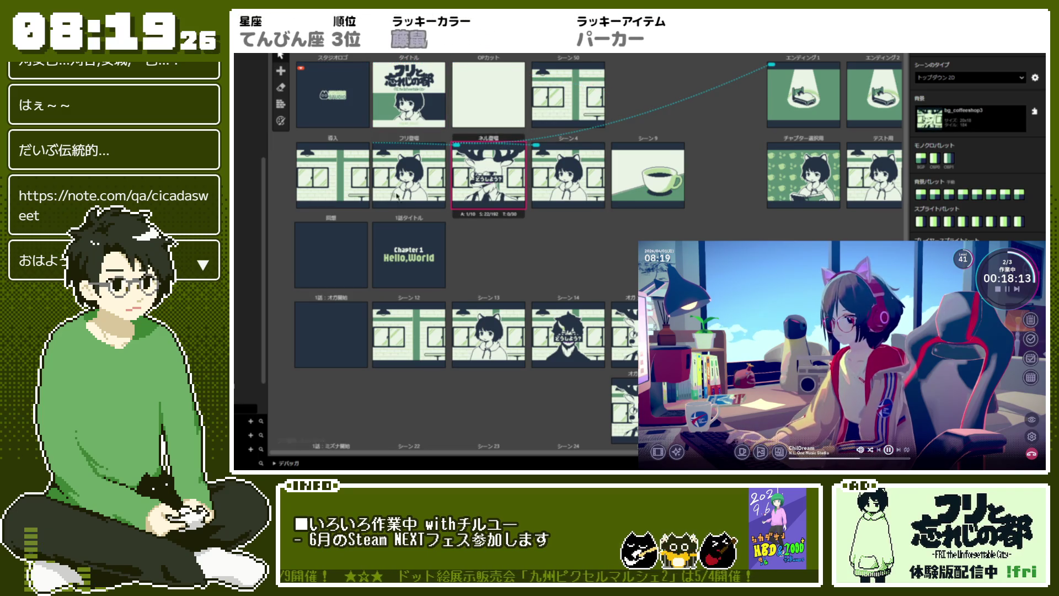
left_click(332, 172)
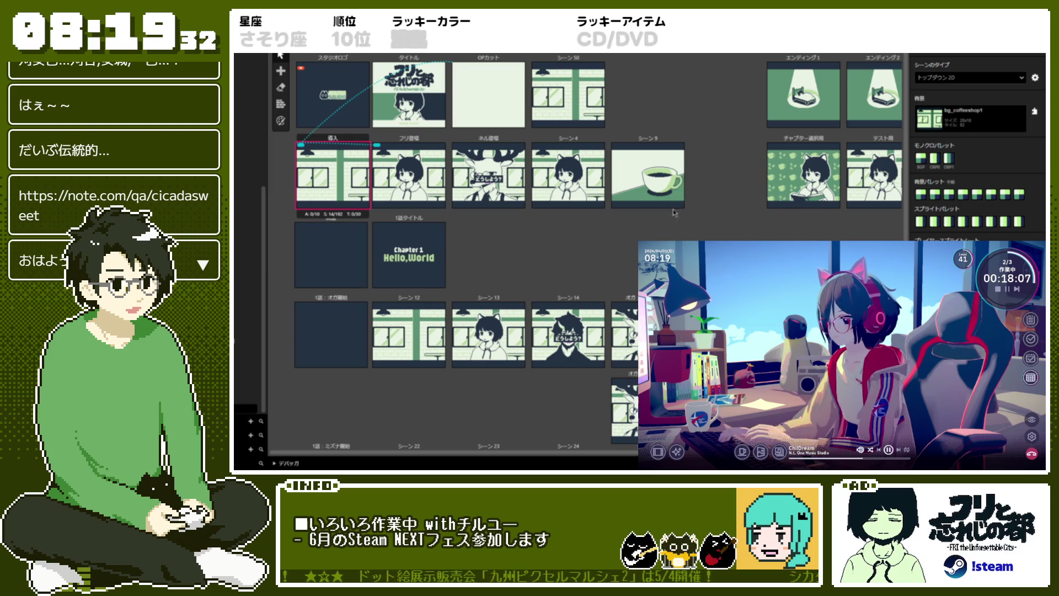
left_click(544, 62)
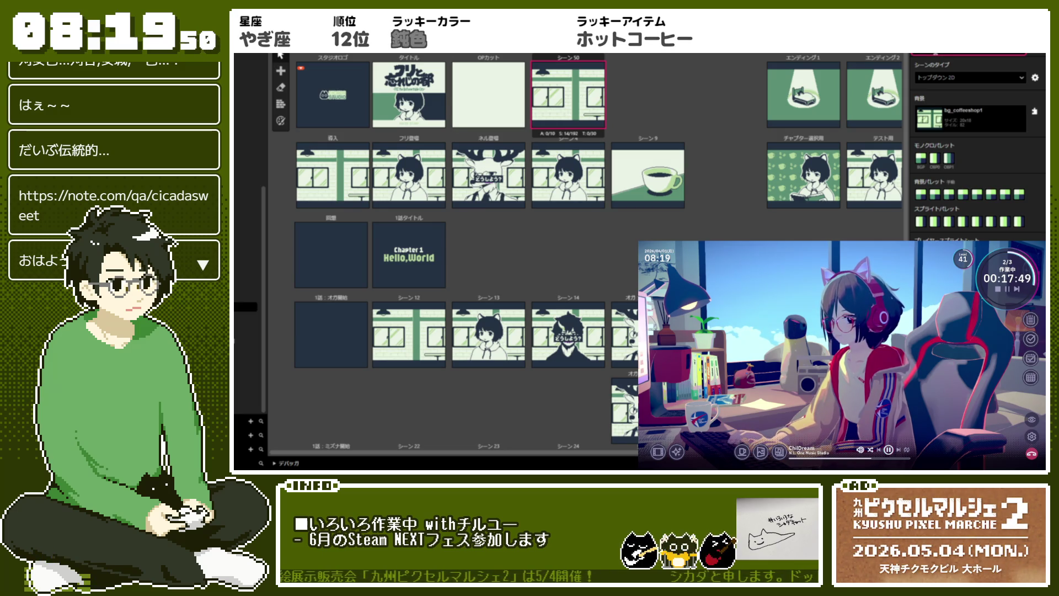
- Change シーン50's name to プロローグ_1
type("p")
key("ctrl+z")
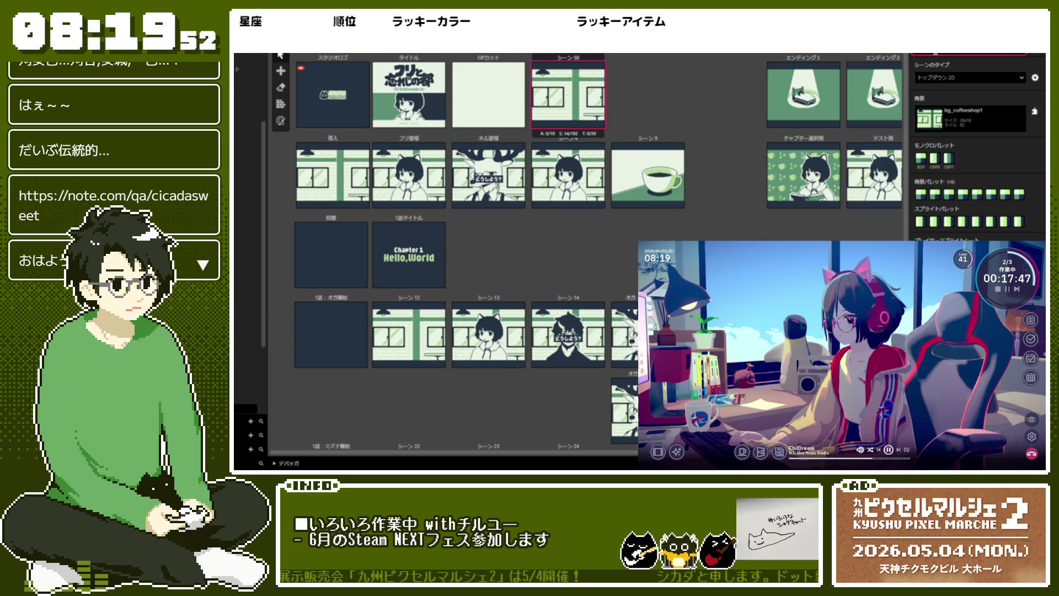
type("ぷろろ")
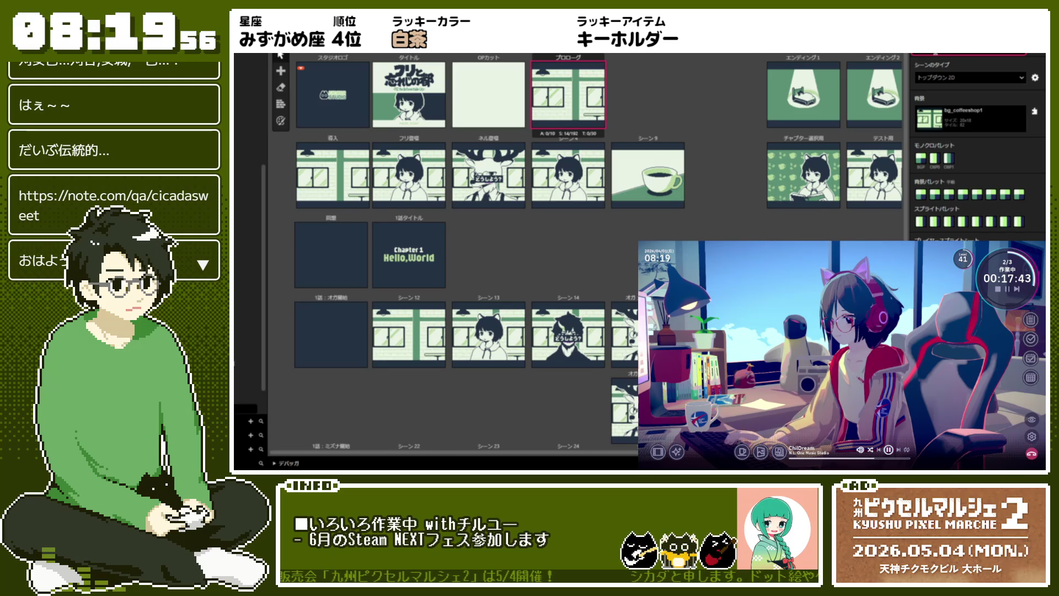
type("_1")
key("Return")
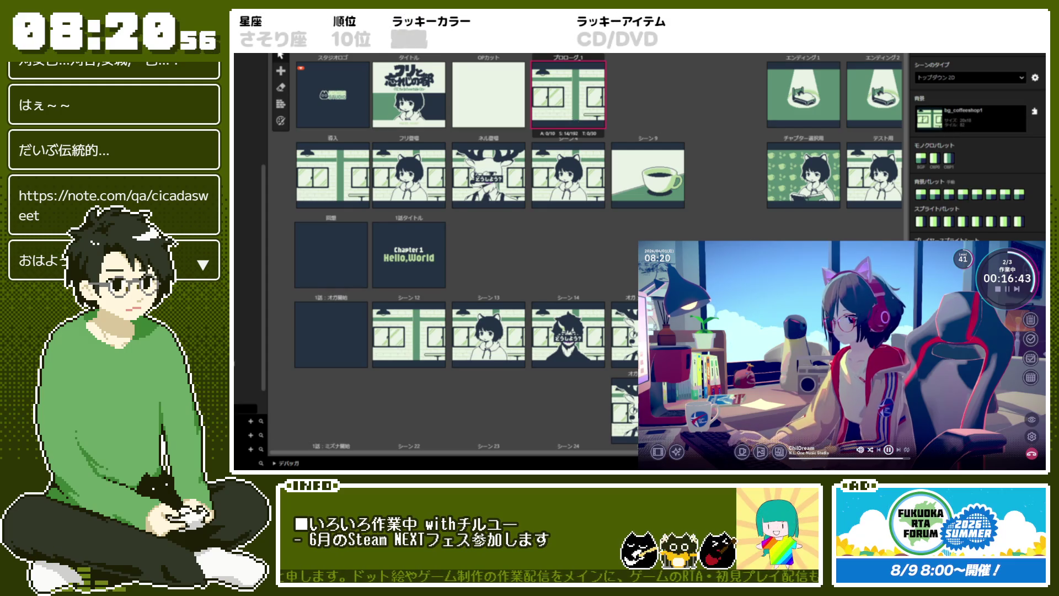
- Search events for 'dialog' and add メッセージダイアログを表示する to プロローグ_1
left_click(860, 260)
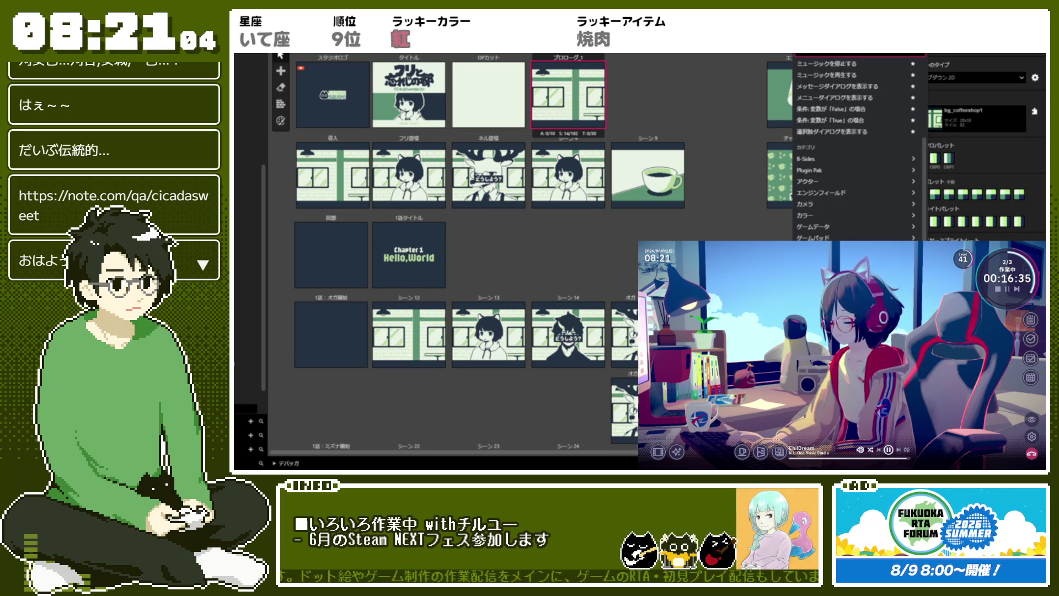
type("dialog")
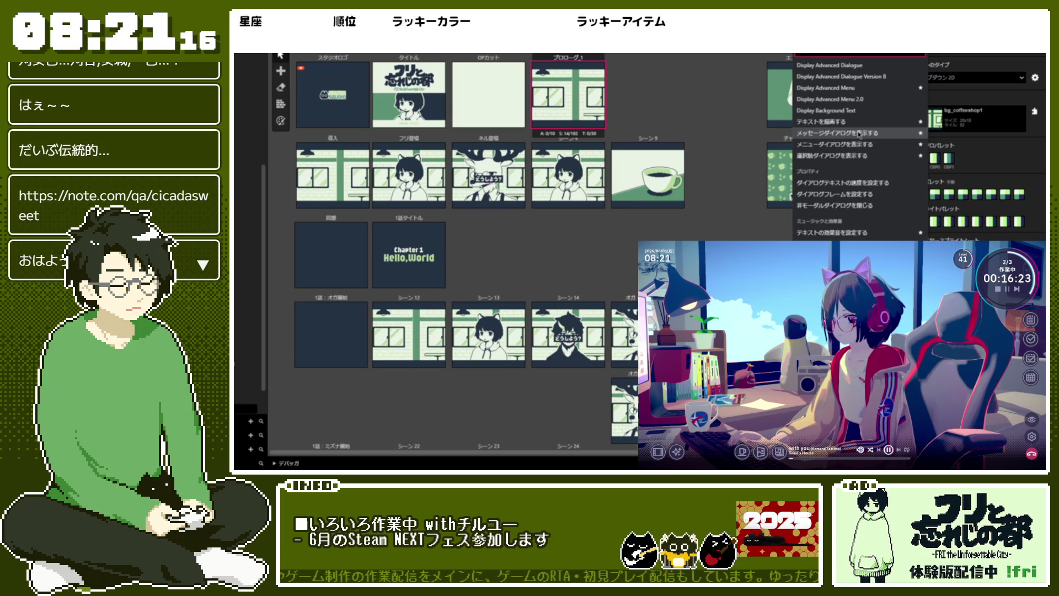
left_click(859, 134)
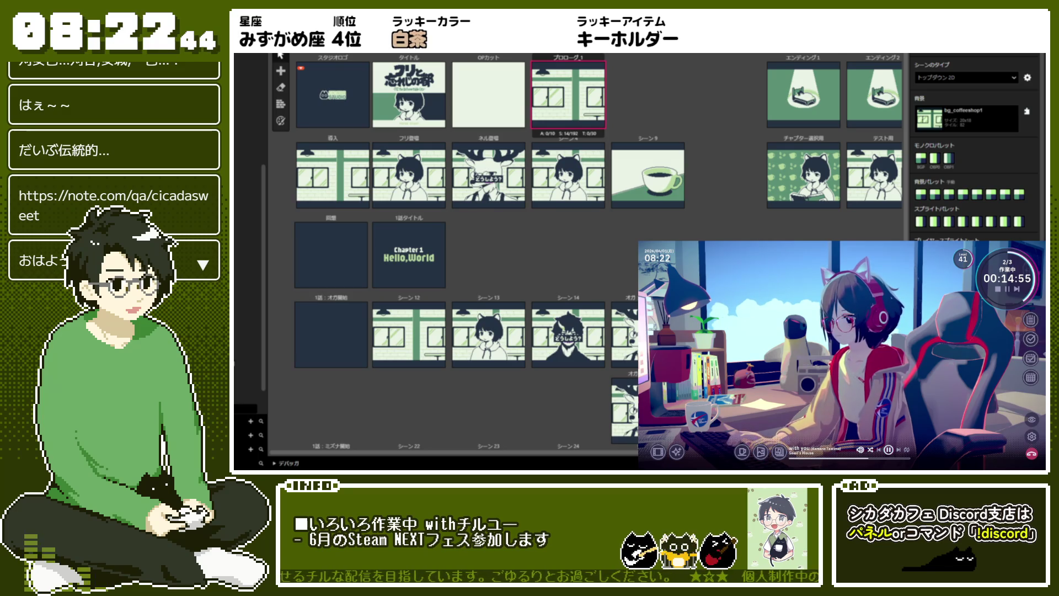
scroll(973, 148, "down", 1)
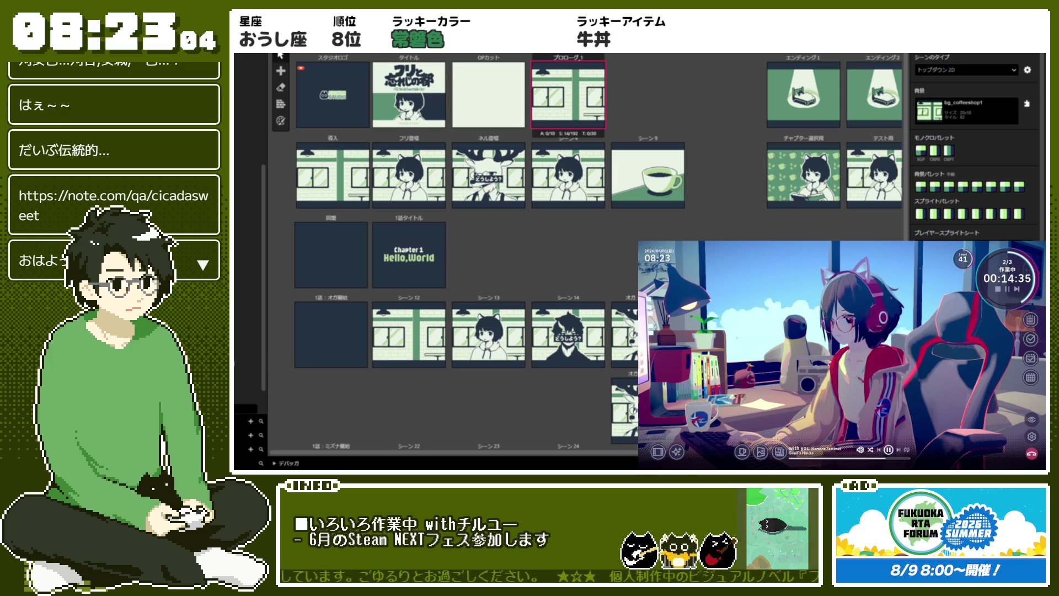
scroll(974, 149, "up", 1)
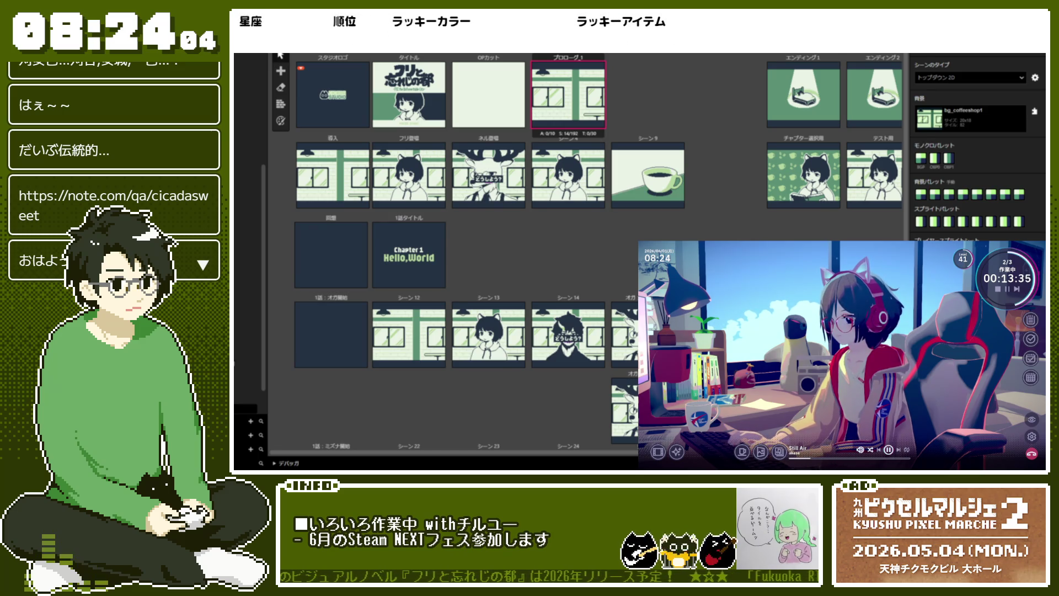
left_click(857, 245)
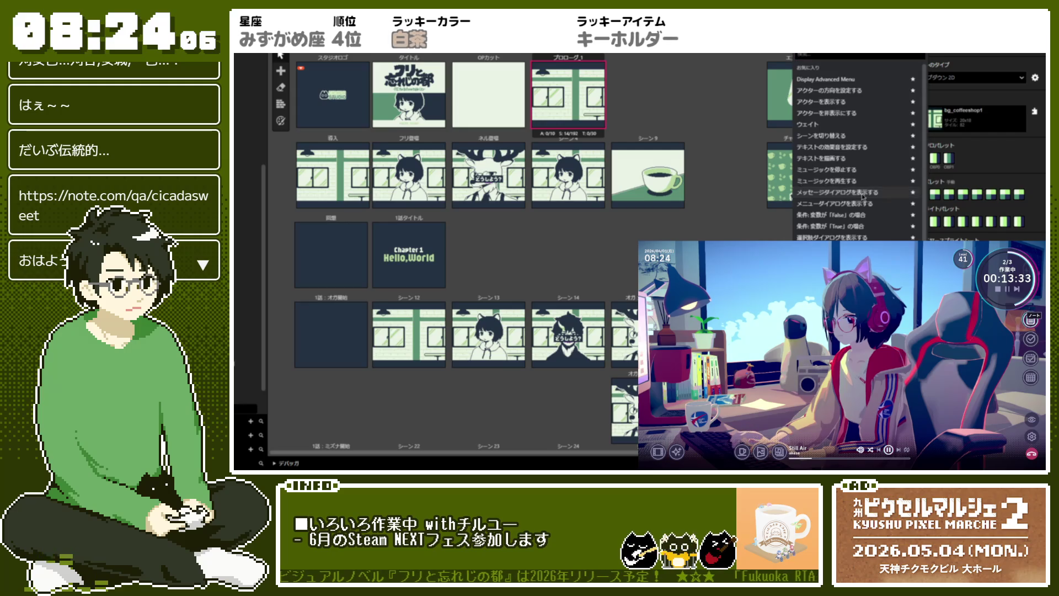
key("Escape")
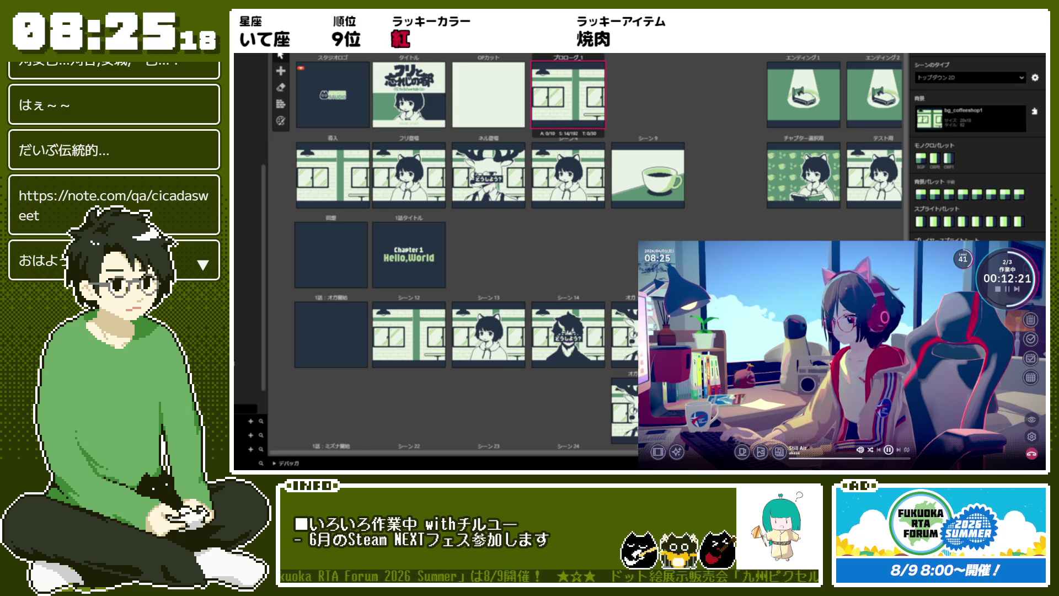
left_click(852, 251)
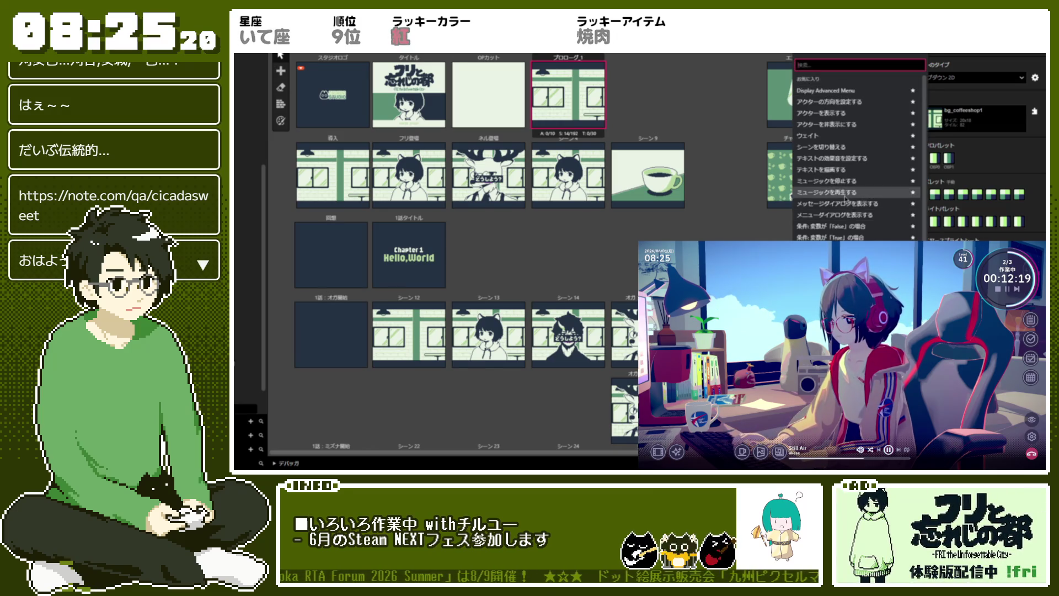
left_click(847, 209)
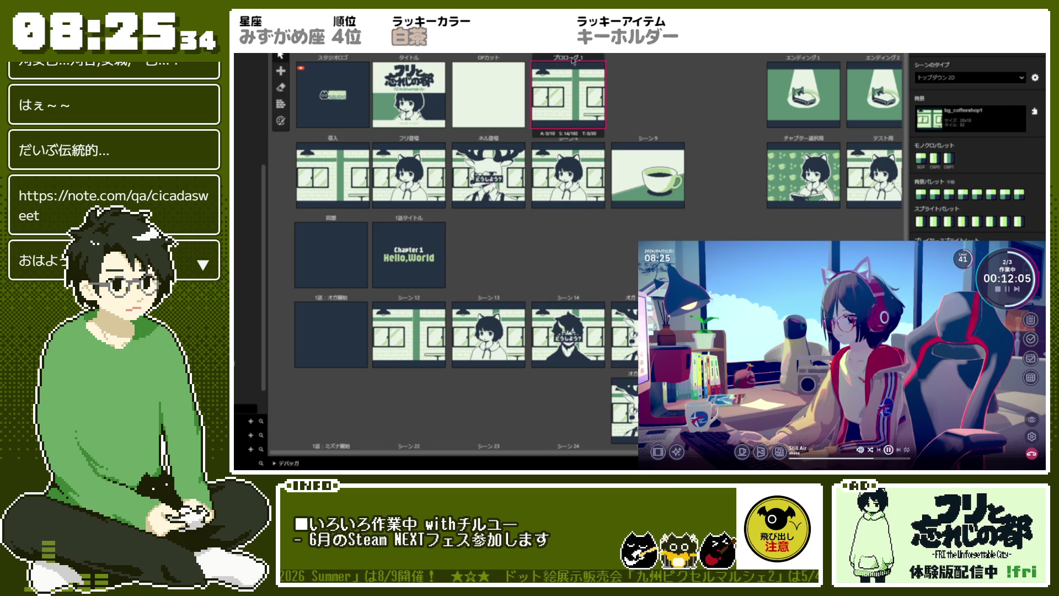
- Duplicate the prologue scene beside it and set the copy's background to bg_coffeeshop4
key("ctrl+v")
left_click(682, 59)
left_click_drag(681, 58, 676, 58)
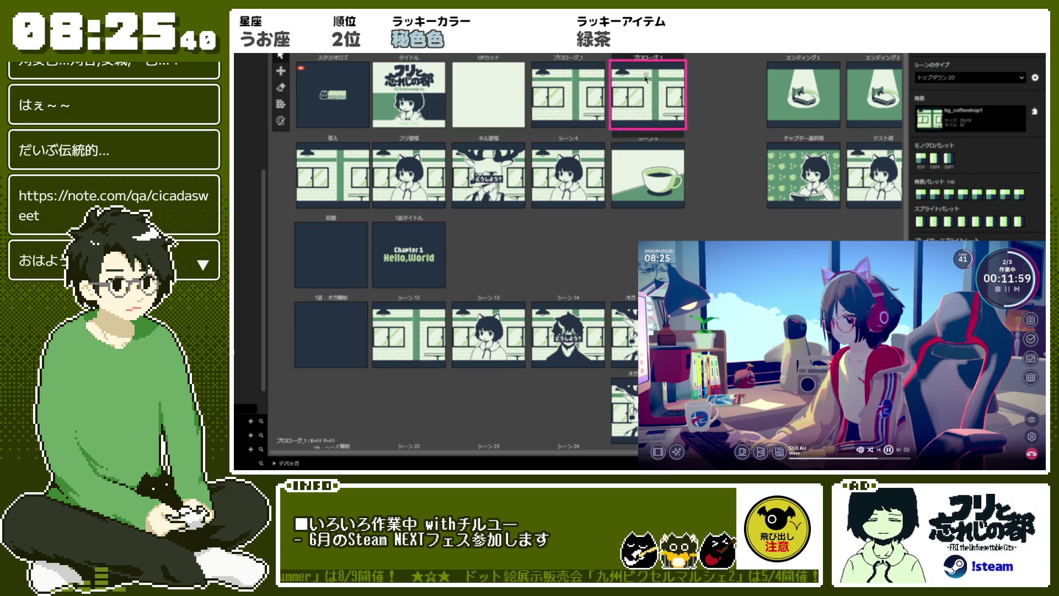
left_click(973, 120)
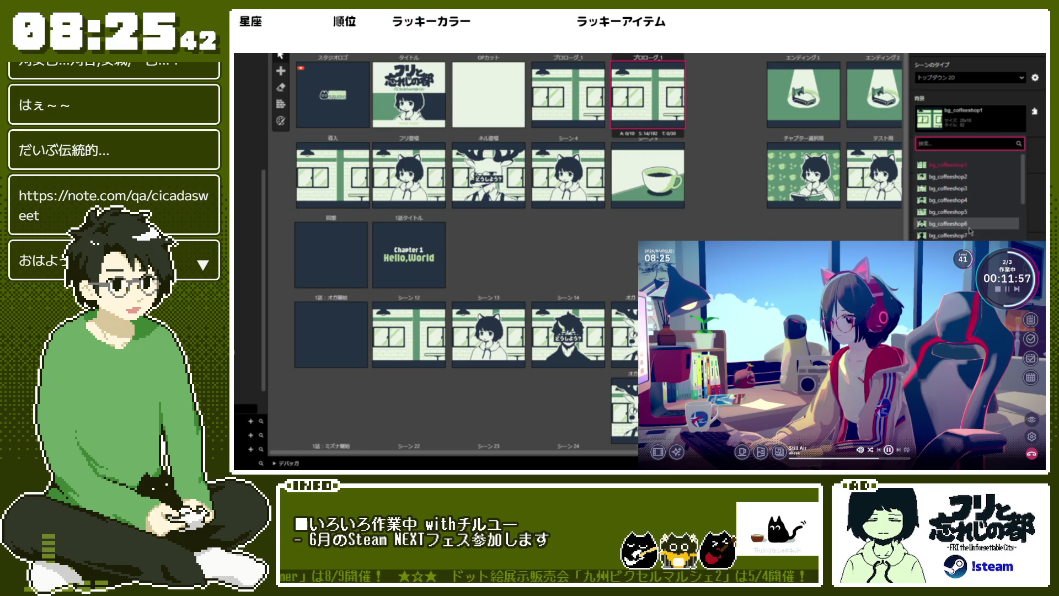
left_click(940, 223)
left_click(973, 120)
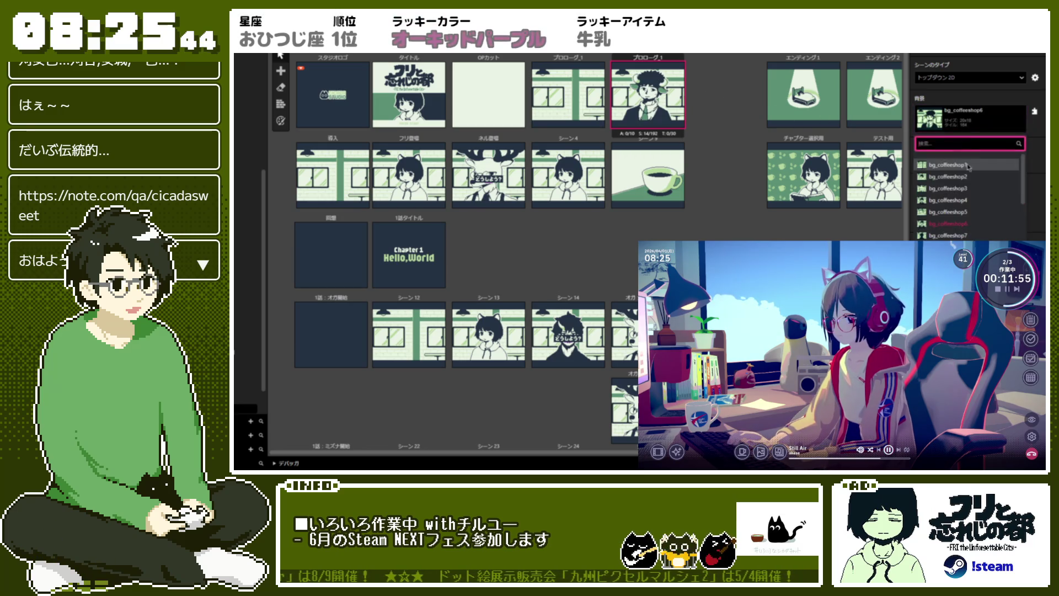
left_click(940, 201)
- Add a change-scene event to the first prologue scene
left_click(568, 91)
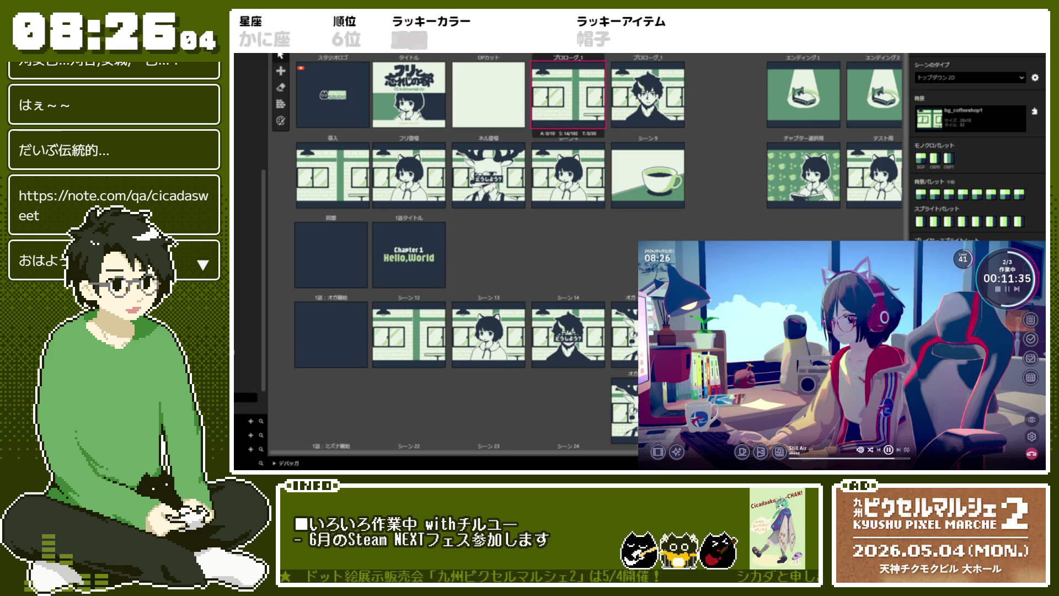
left_click(649, 83)
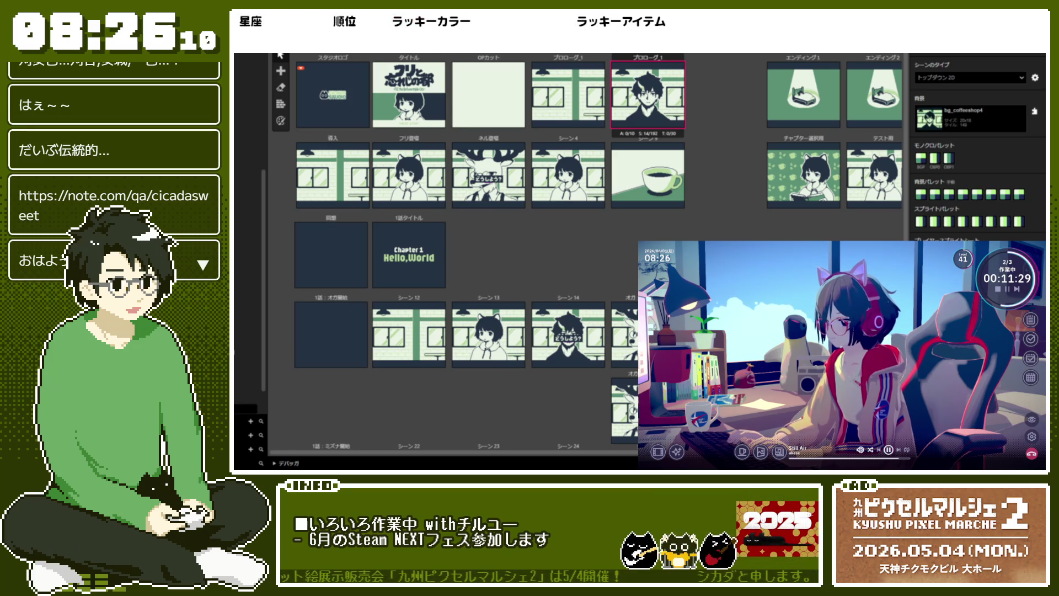
left_click(584, 64)
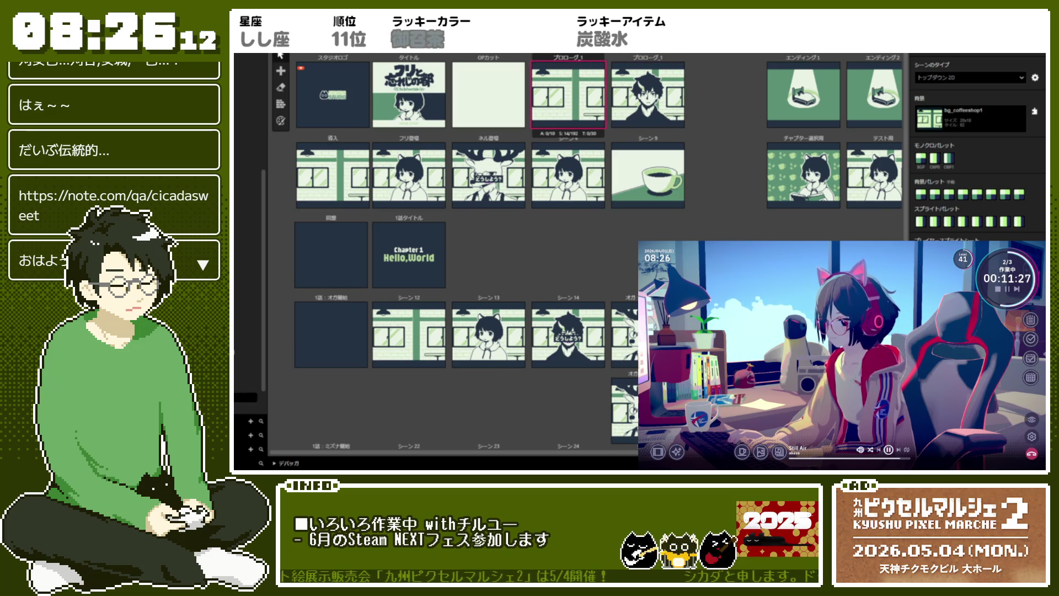
left_click(874, 251)
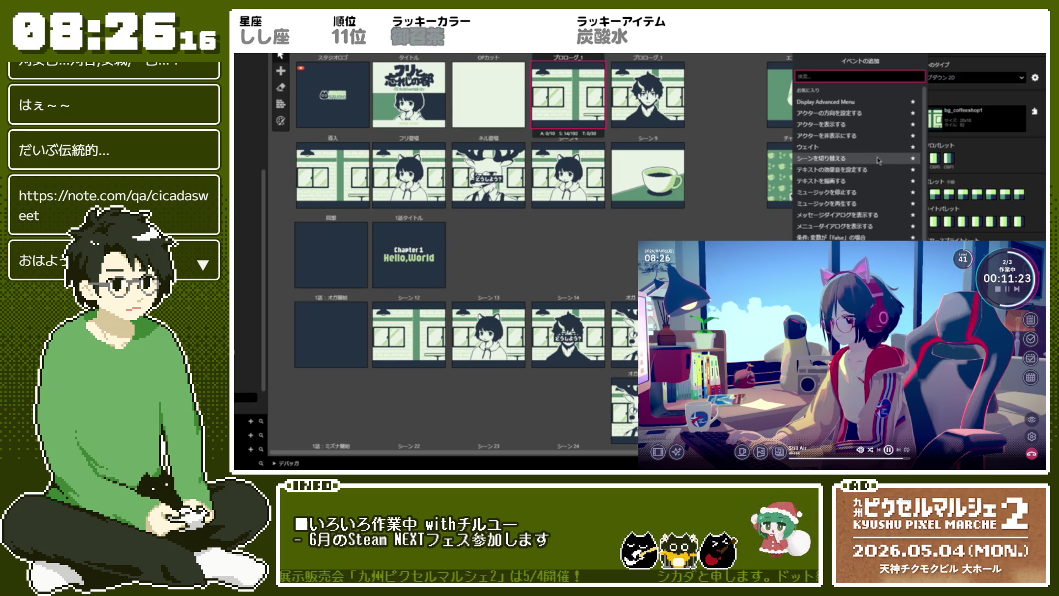
left_click(821, 159)
scroll(973, 143, "down", 1)
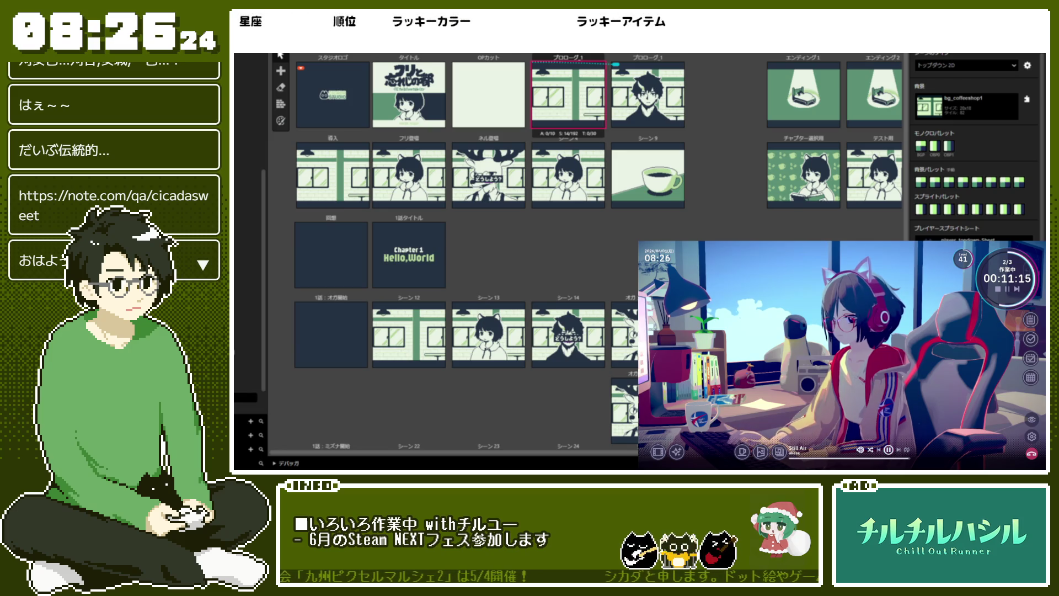
- Compare both prologue scenes' event lists, ending on プロローグ2
left_click(658, 64)
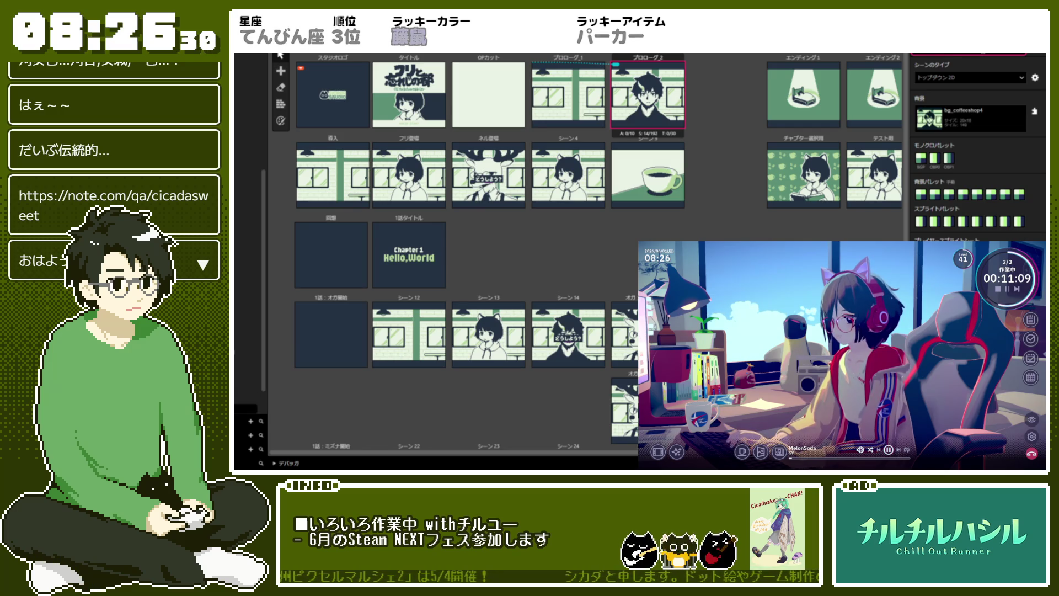
left_click(568, 93)
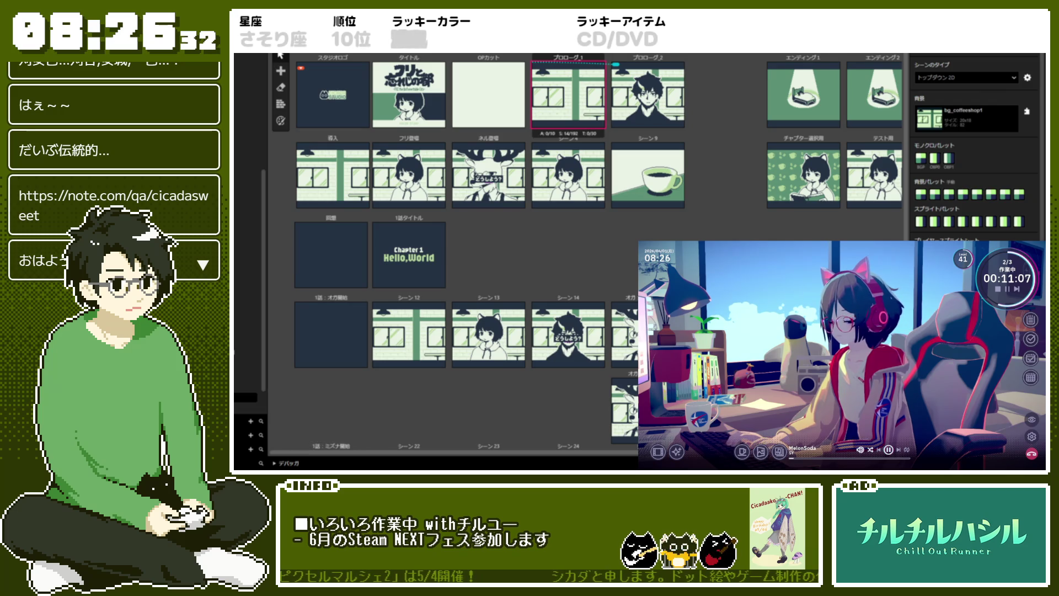
scroll(974, 148, "down", 1)
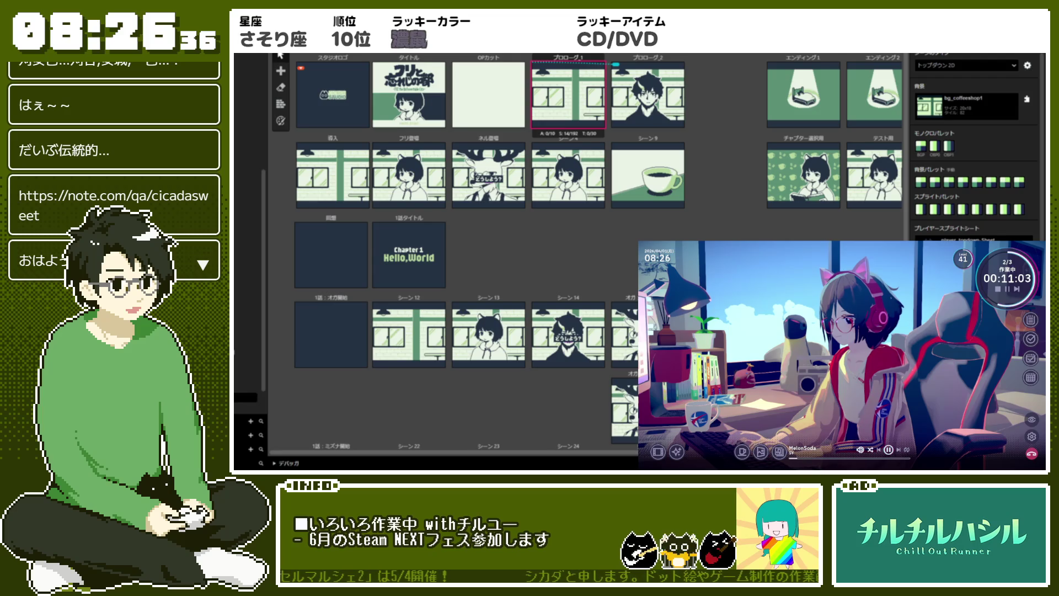
scroll(973, 149, "up", 1)
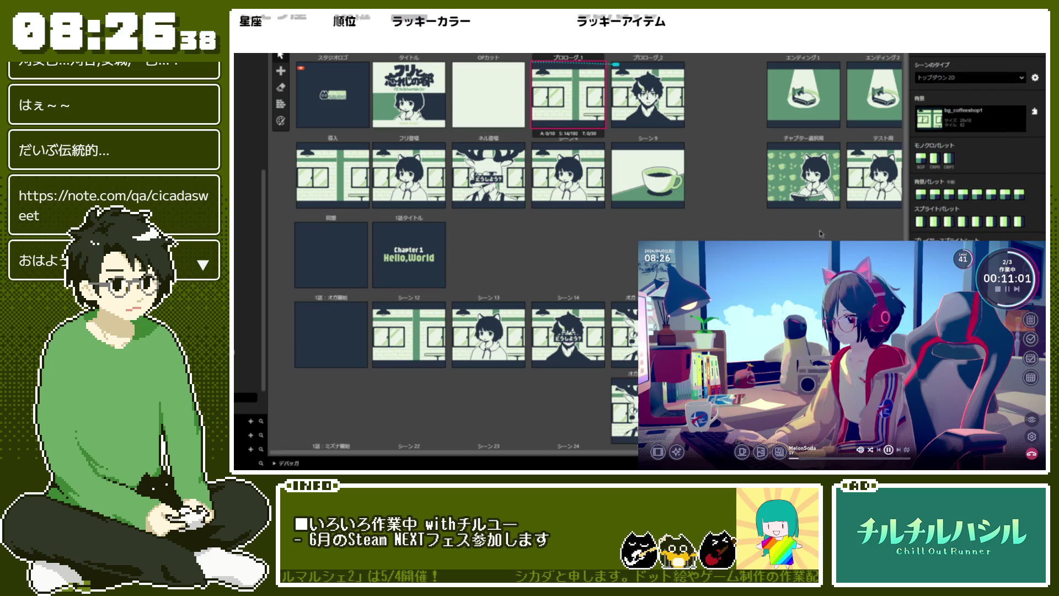
left_click(653, 61)
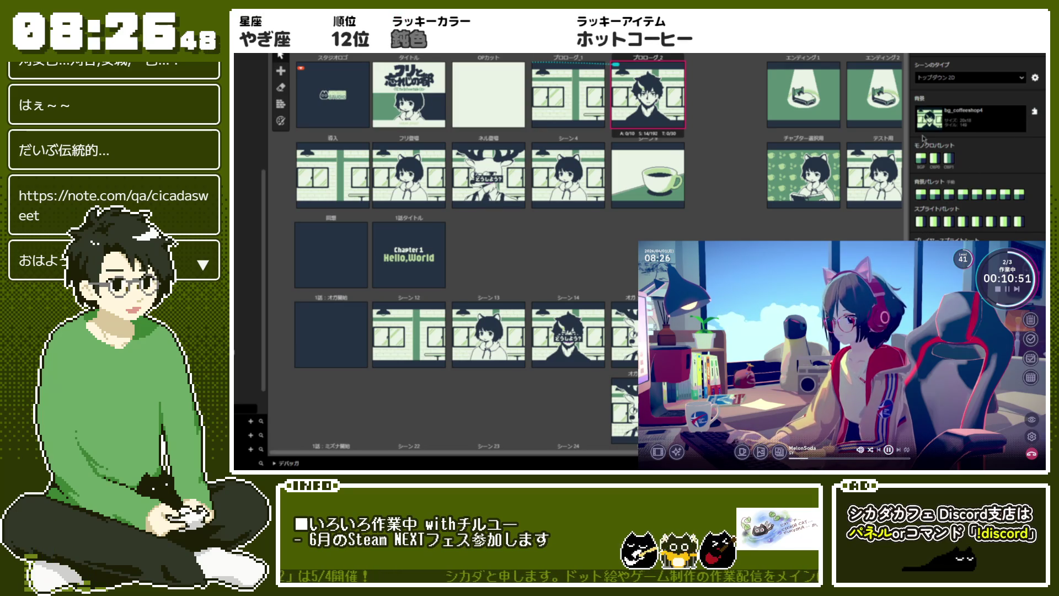
scroll(965, 193, "down", 5)
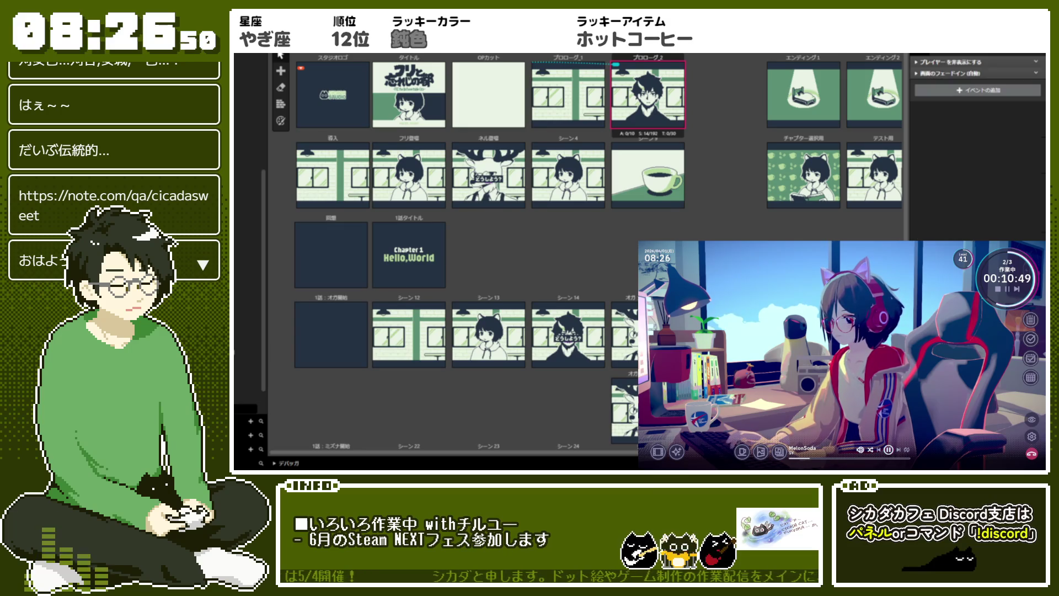
- Append a message dialog event to プロローグ2's script
key("Left")
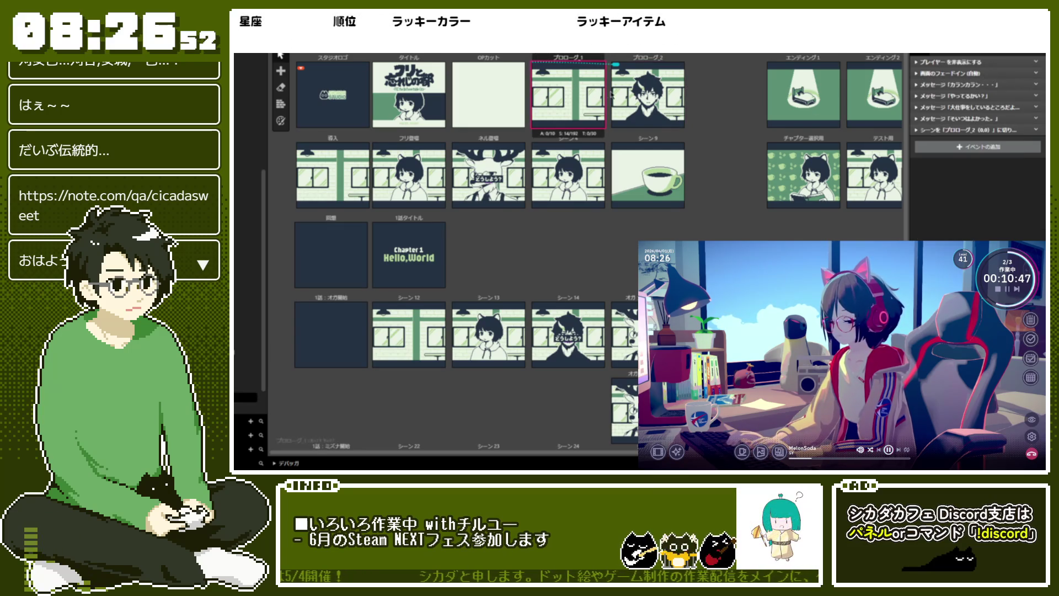
left_click(488, 202)
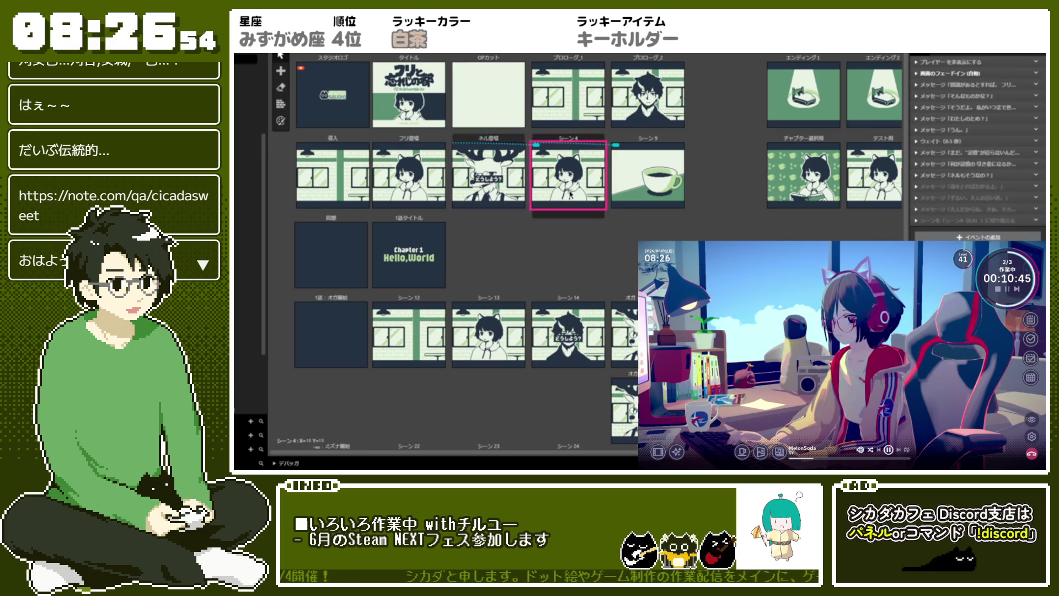
left_click(665, 86)
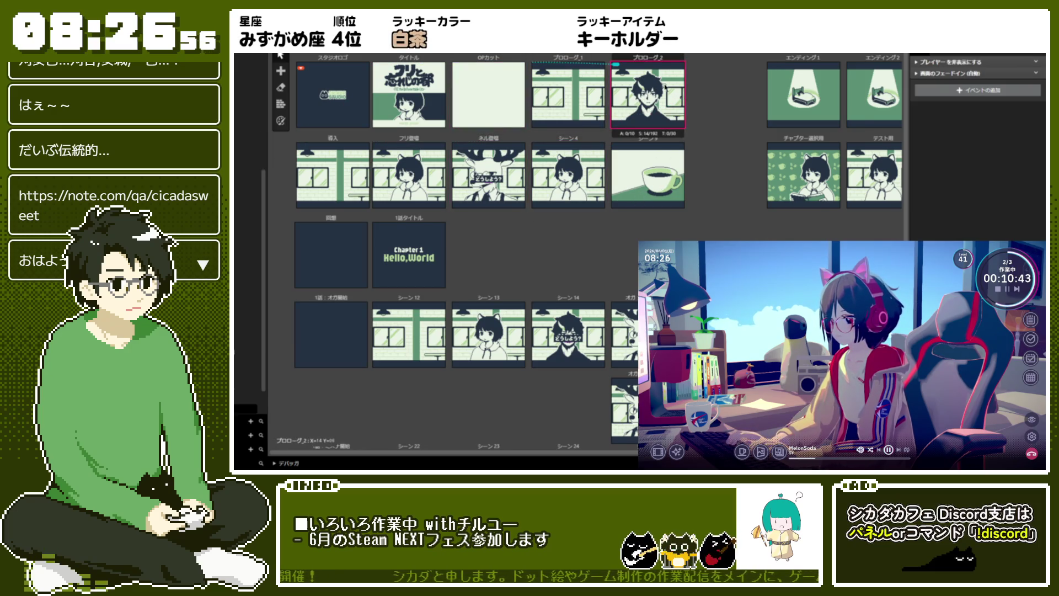
left_click(1024, 56)
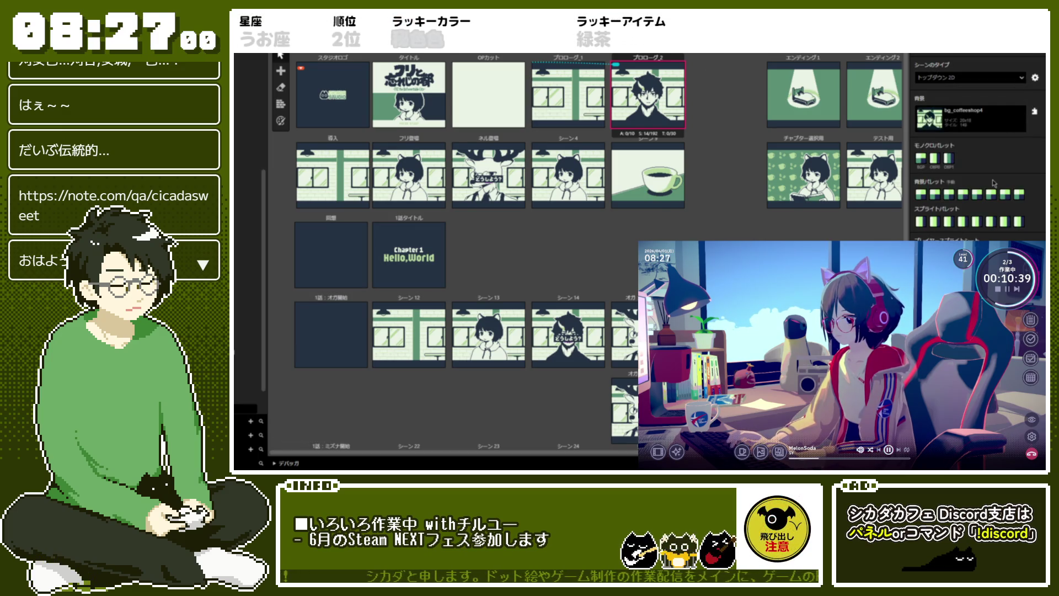
left_click(1024, 56)
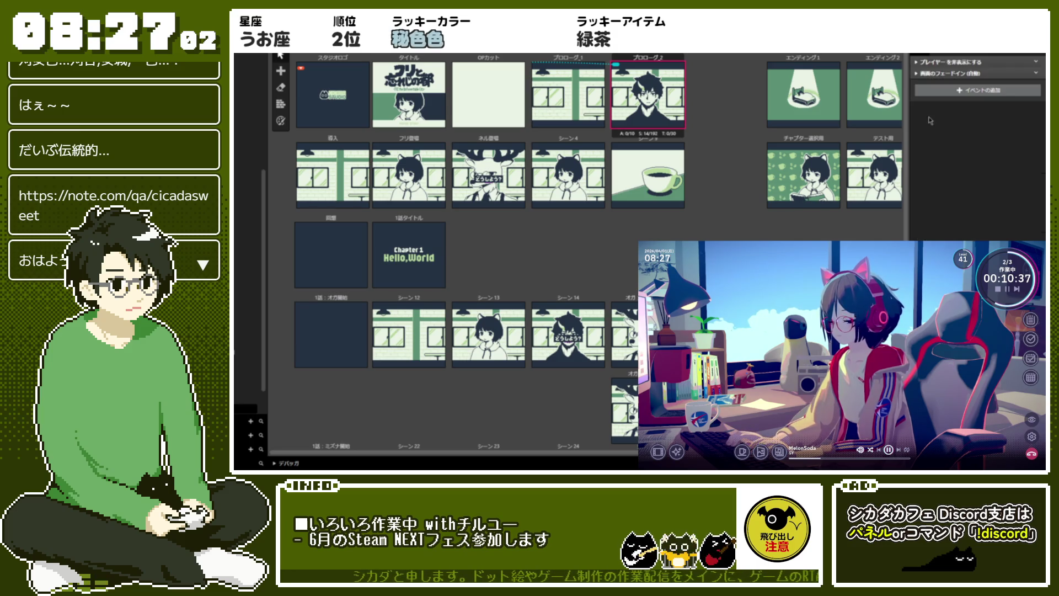
left_click(984, 90)
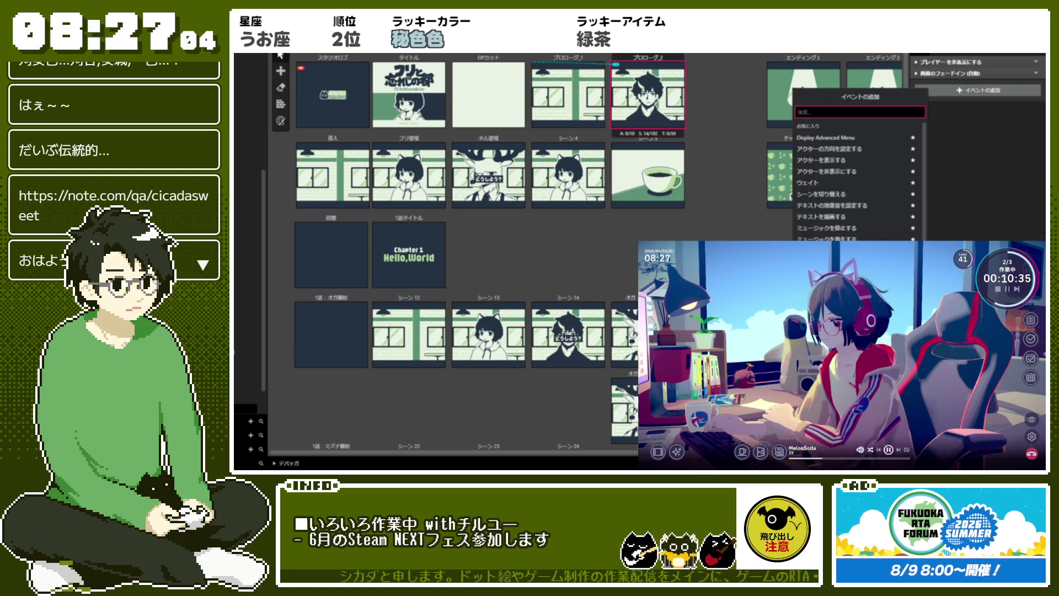
left_click(849, 216)
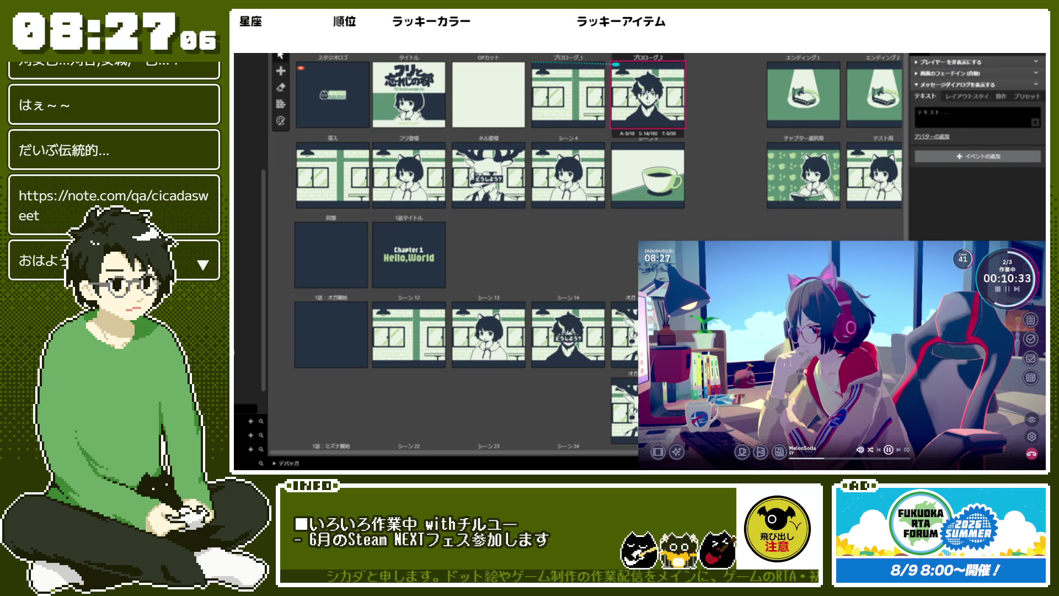
- Give the message avatar_oga and the line 'おれは、かいものをしにきたんじゃない'
left_click(1033, 116)
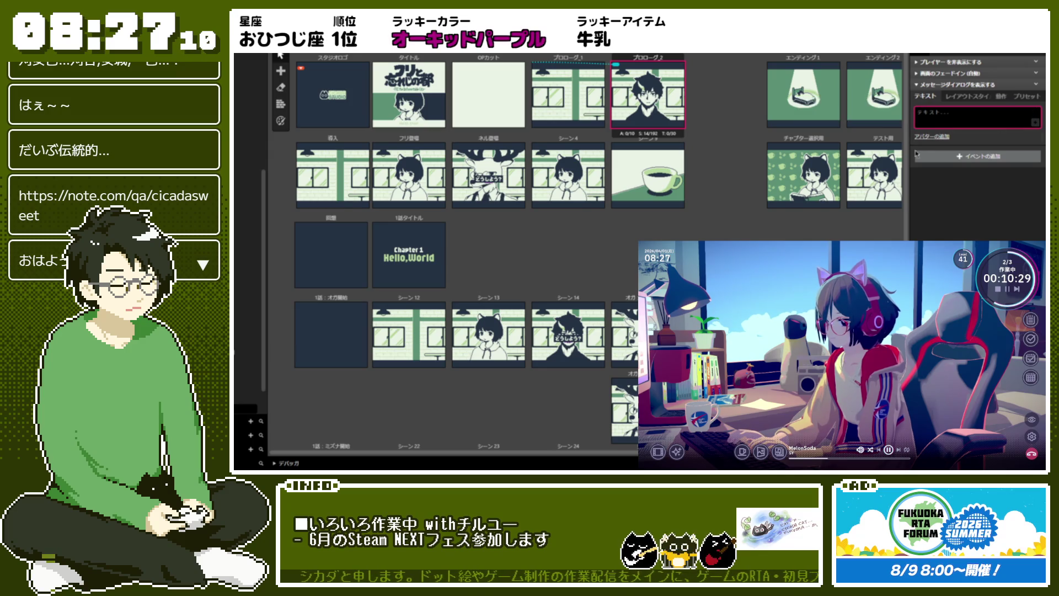
left_click(930, 136)
left_click(976, 150)
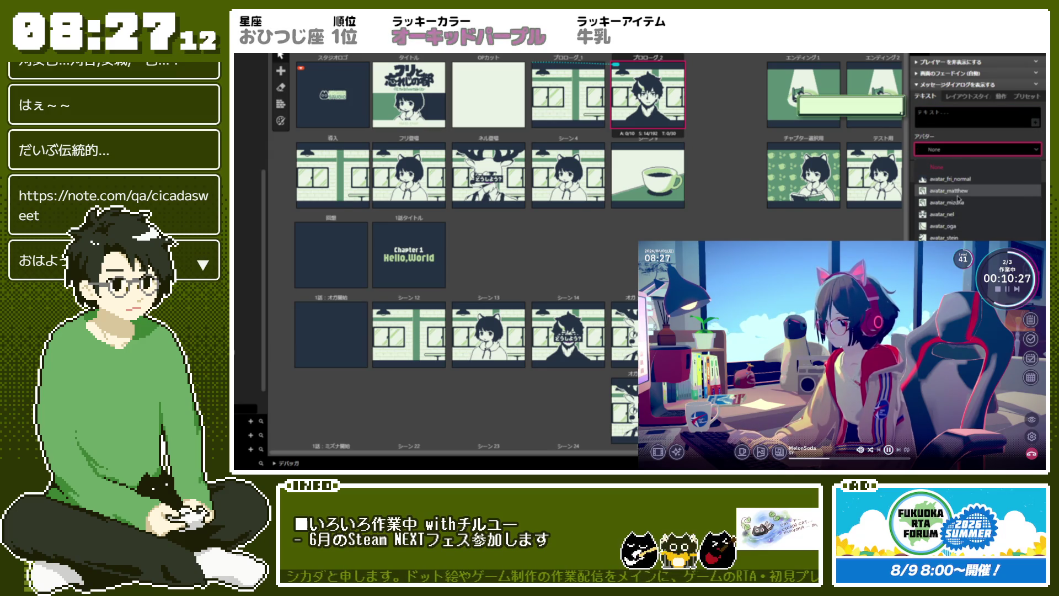
left_click(954, 232)
left_click(957, 119)
type("おれは、かいもの")
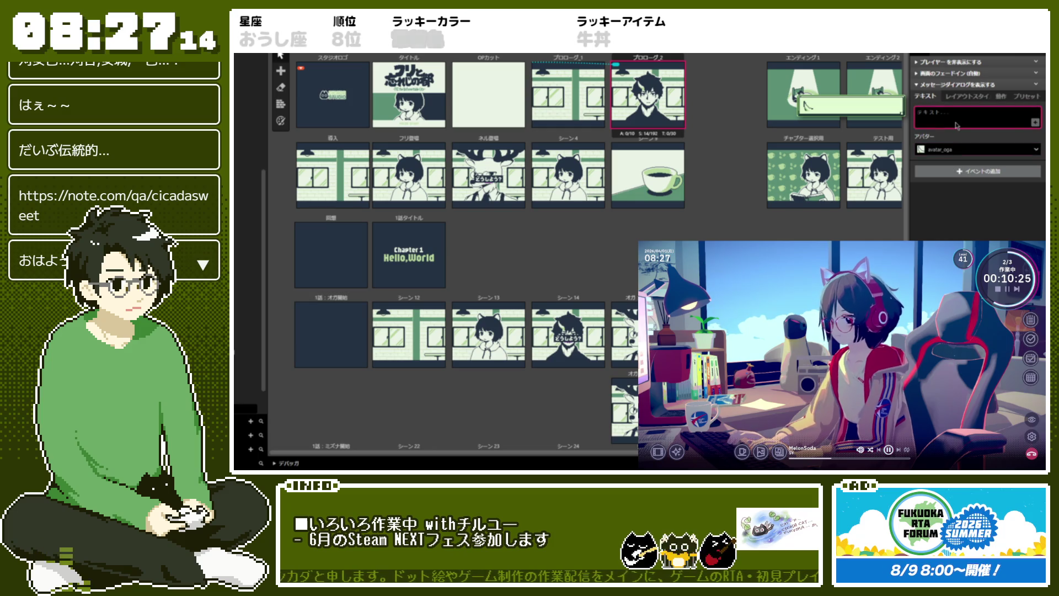
type("をしにきた")
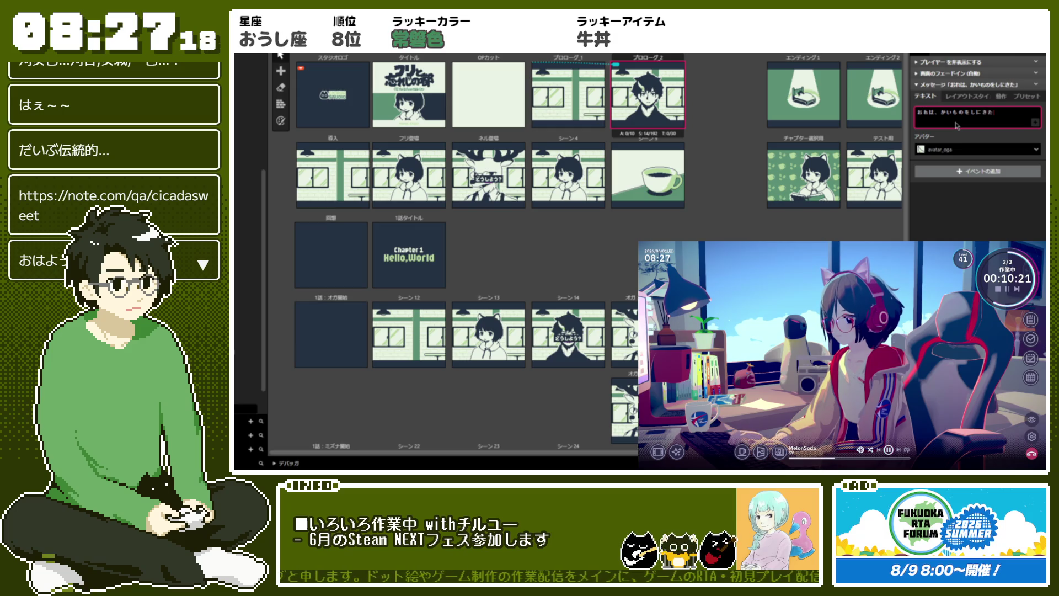
type("んじゃないんだ")
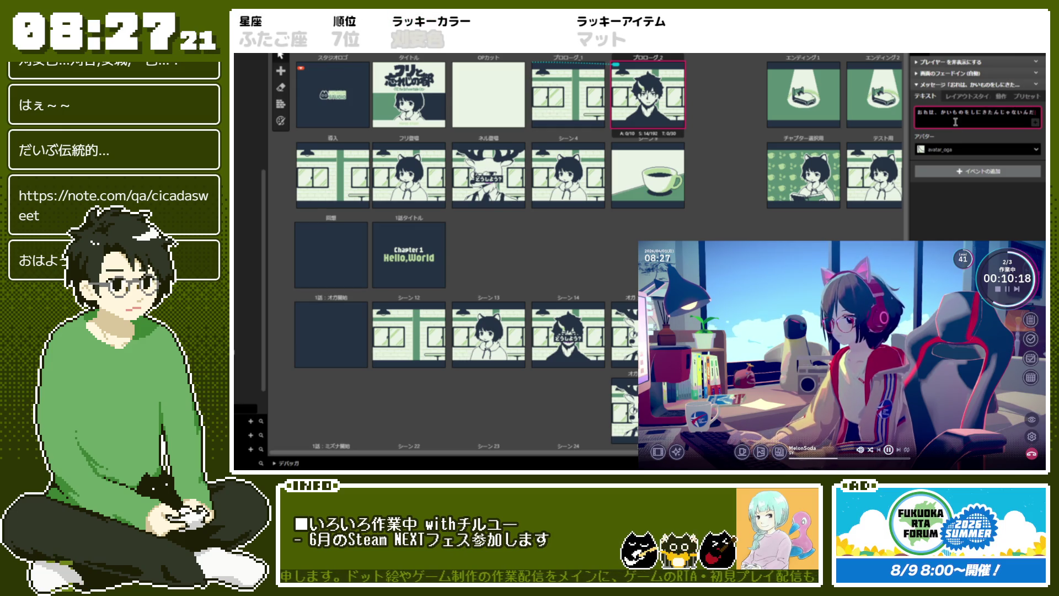
key("Return")
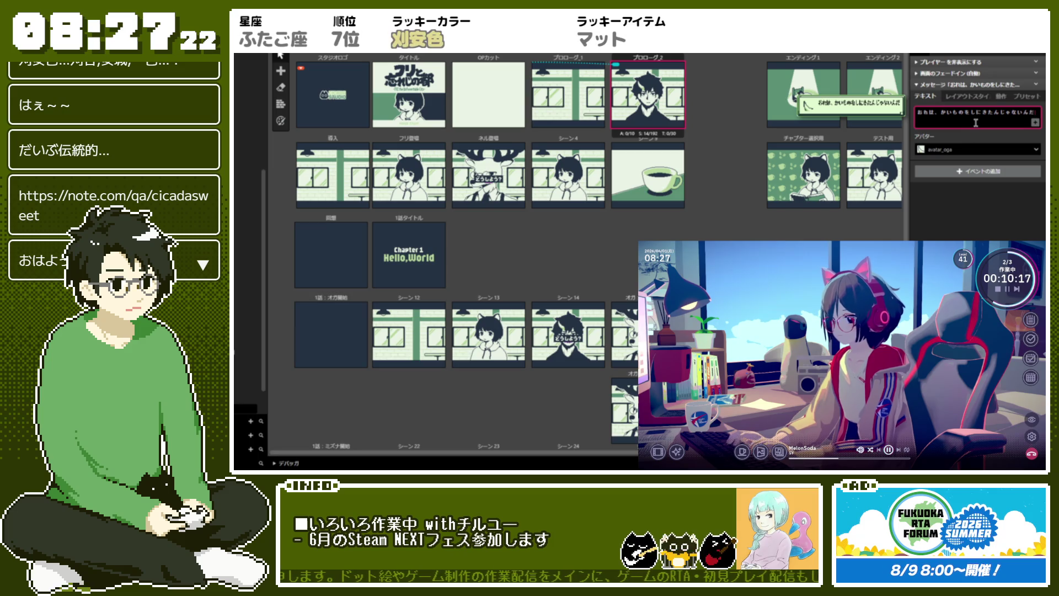
- Convert かいも to 買い物 and insert an inline font tag before it
left_click_drag(941, 113, 962, 114)
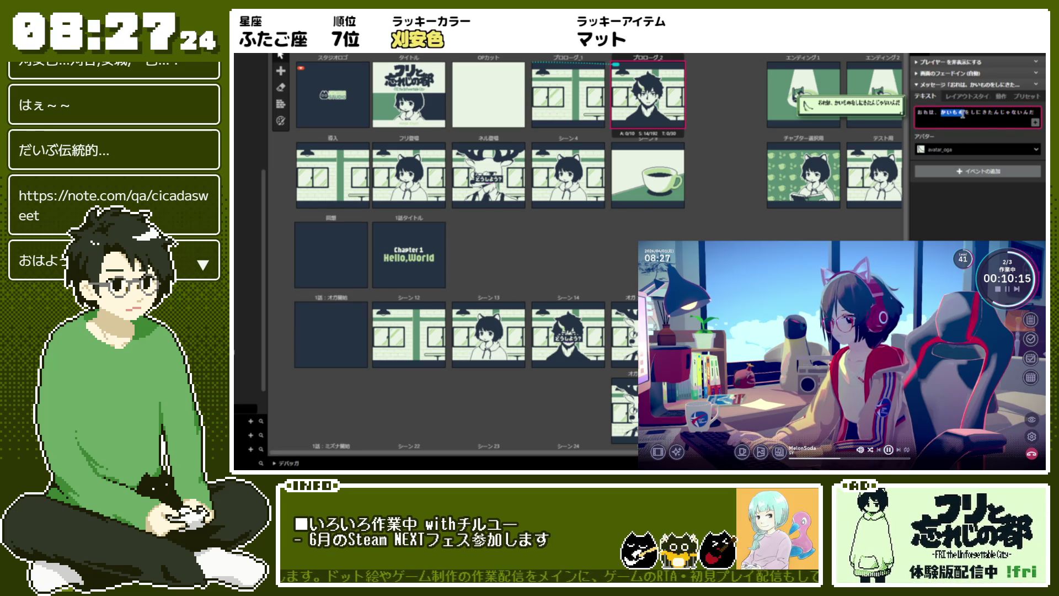
left_click(963, 114)
type("買い物")
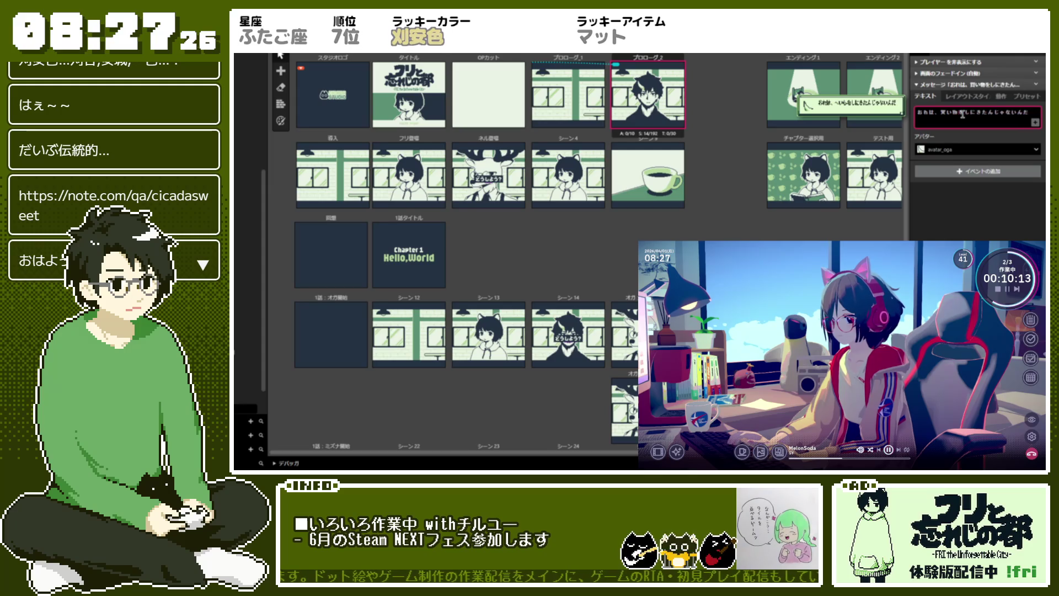
key("ctrl+v")
left_click(963, 119)
key("ctrl+v")
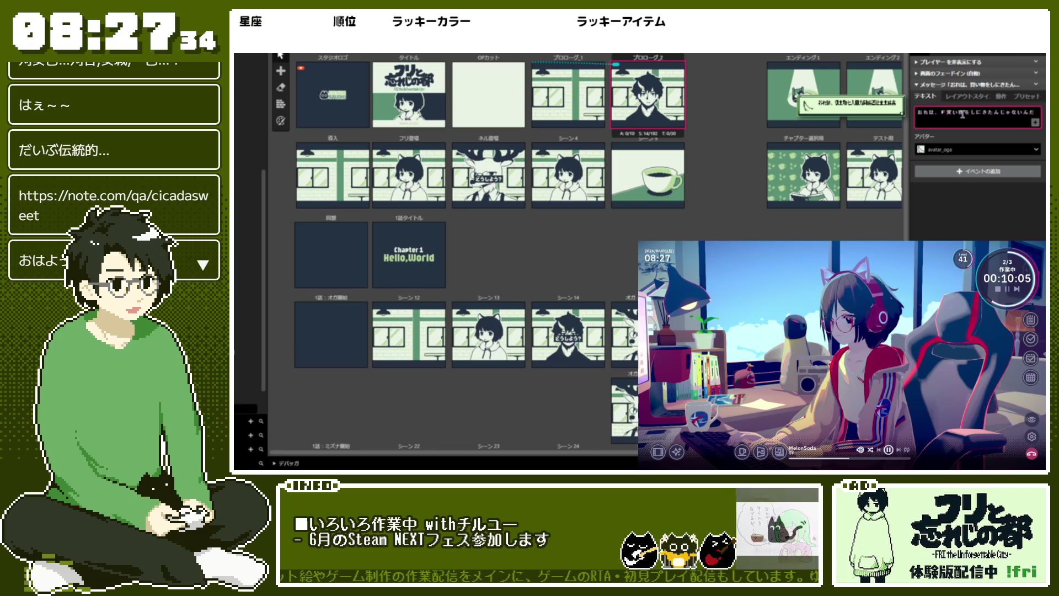
- Set the inline tag to font Kanji 01 and collapse the finished message event
mouse_move(962, 117)
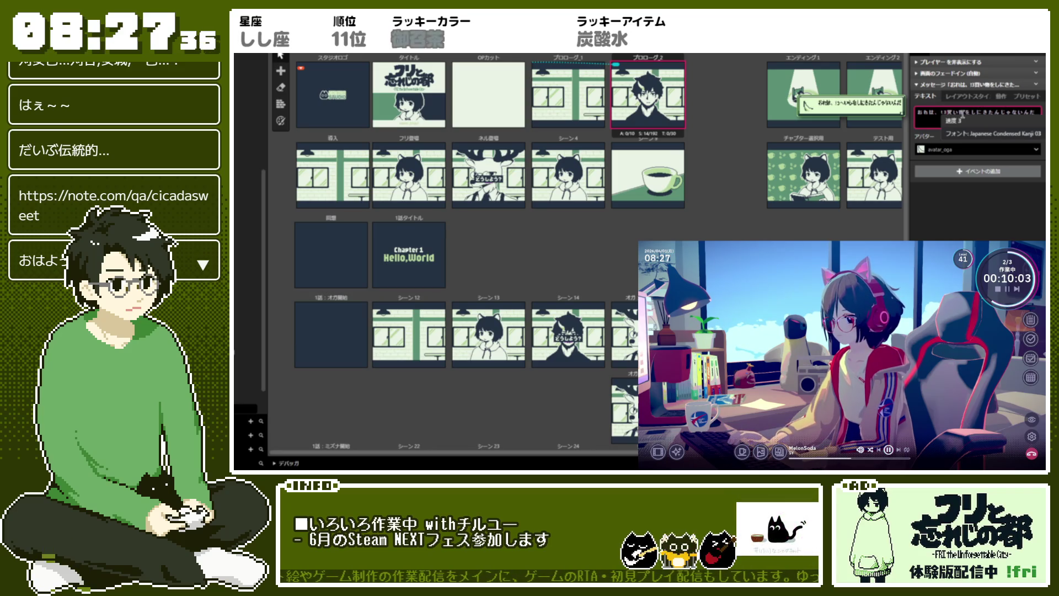
key("BackSpace")
type("2")
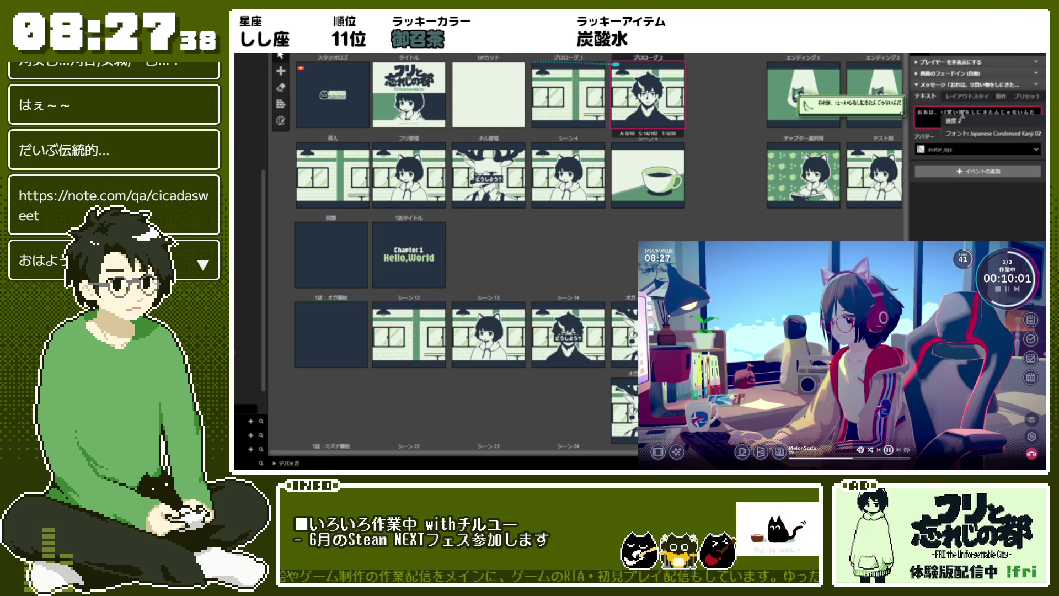
key("BackSpace")
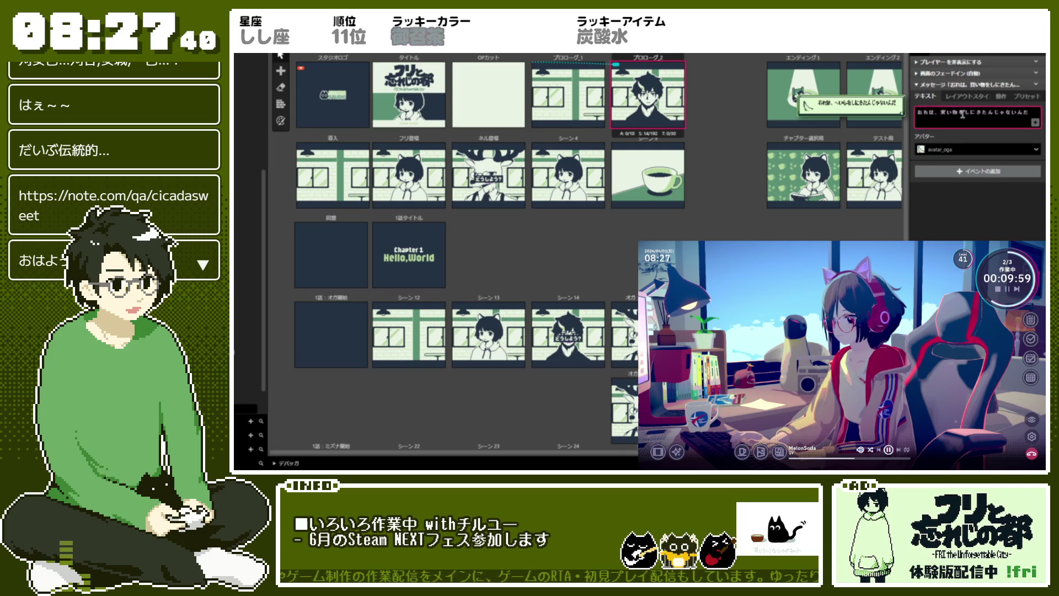
type("1")
key("BackSpace")
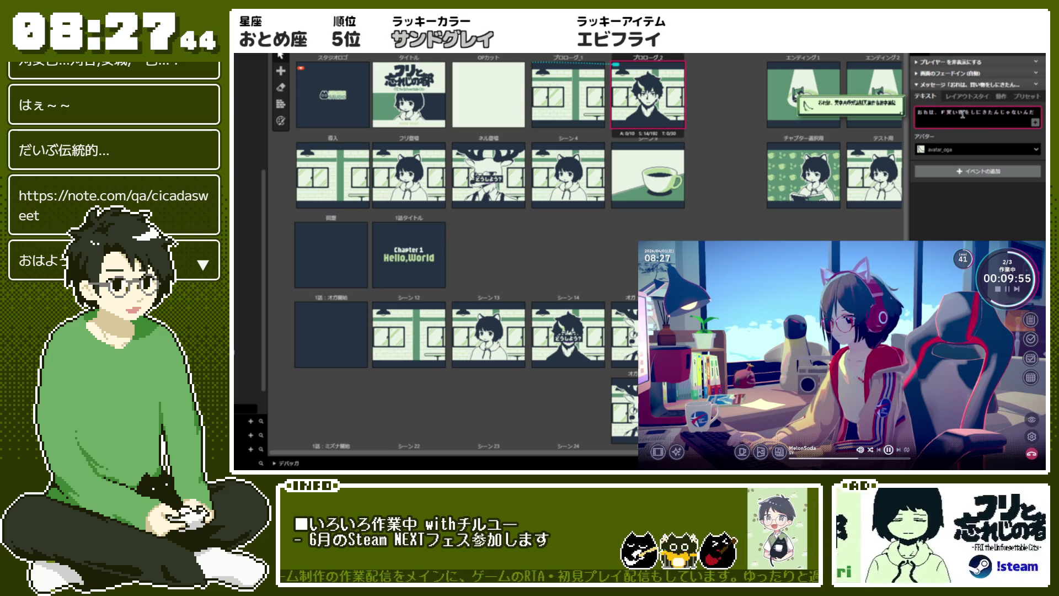
type("1")
key("BackSpace")
type("1")
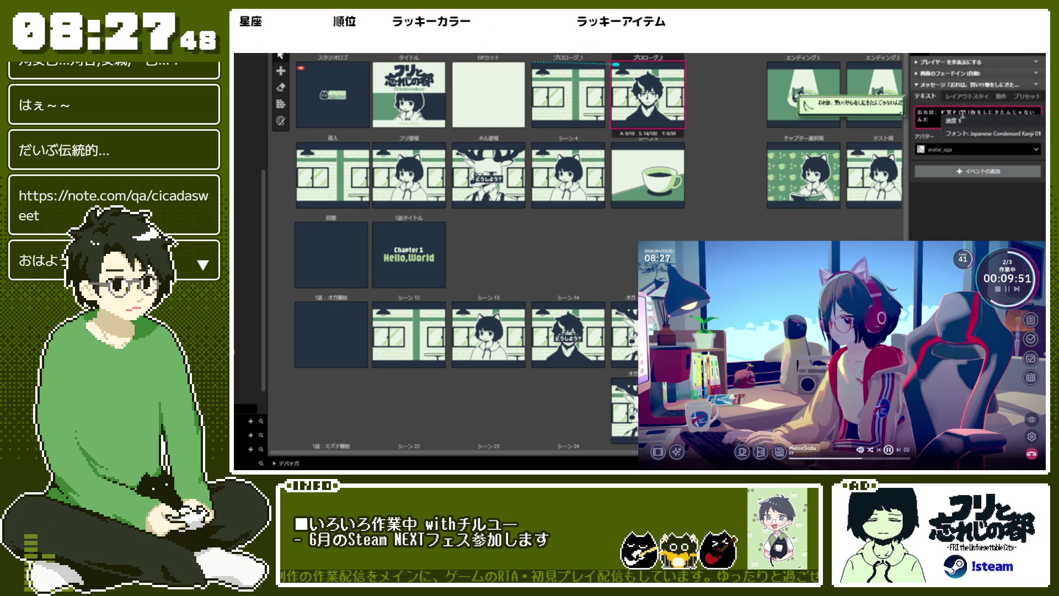
key("BackSpace")
left_click(961, 114)
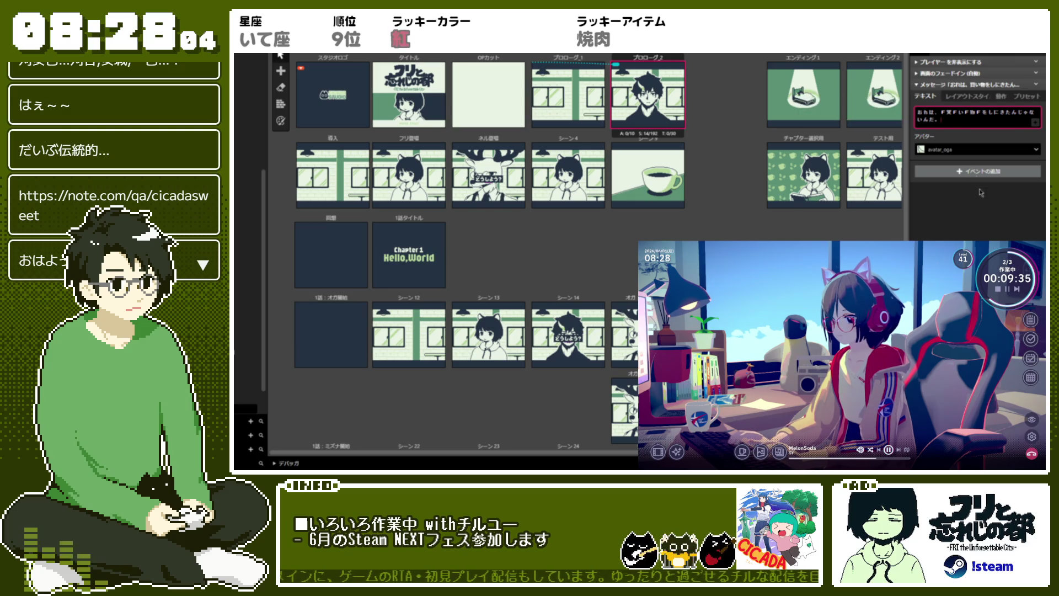
left_click(951, 86)
left_click(952, 85)
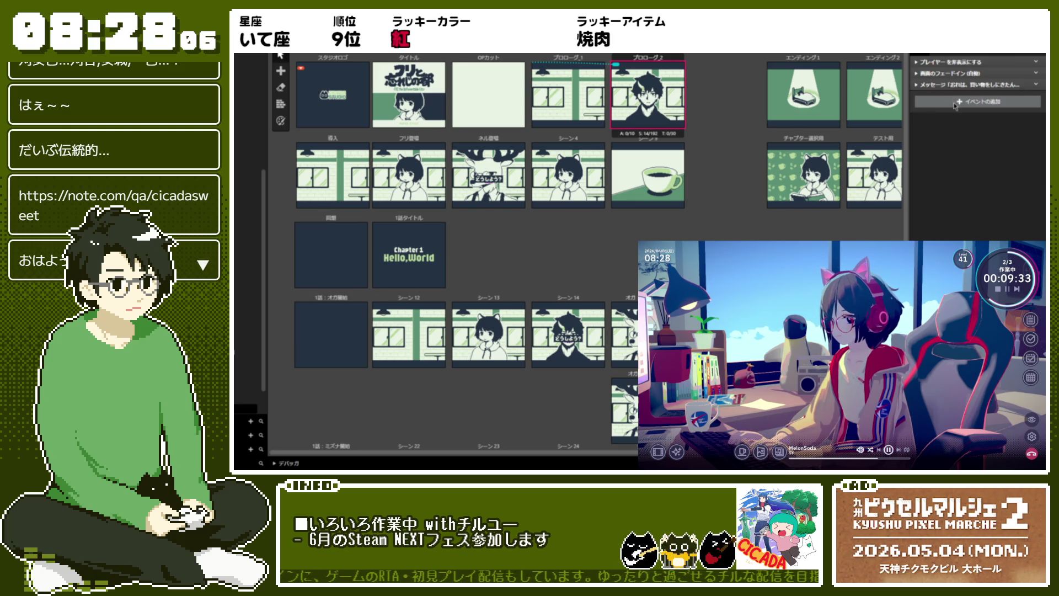
- Add a new message dialog event, start its text, and make avatar_nel the speaker
left_click(977, 101)
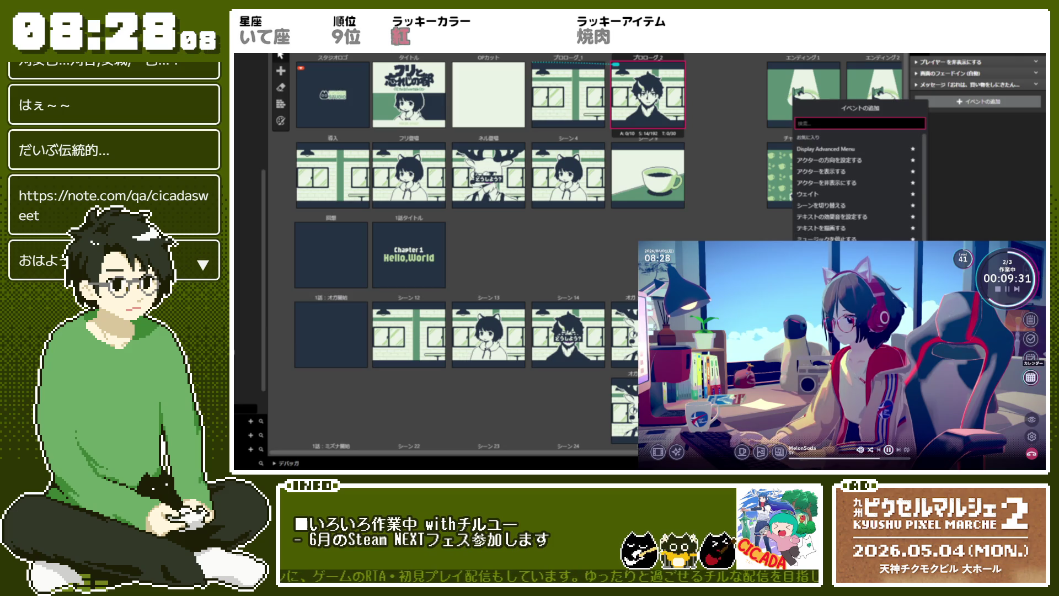
left_click(855, 251)
left_click(952, 130)
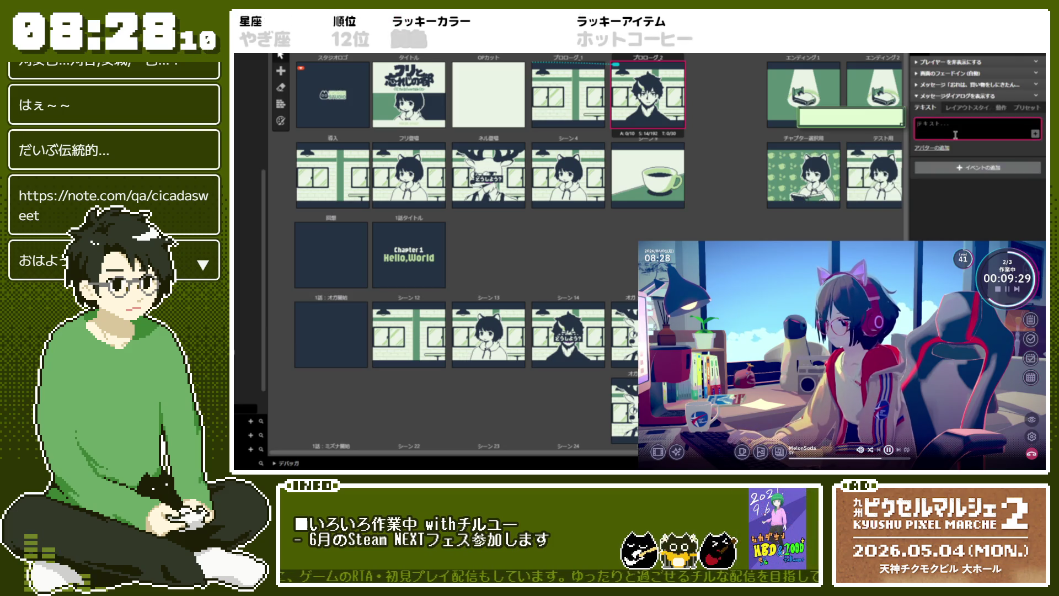
type("せけ")
type("でもs")
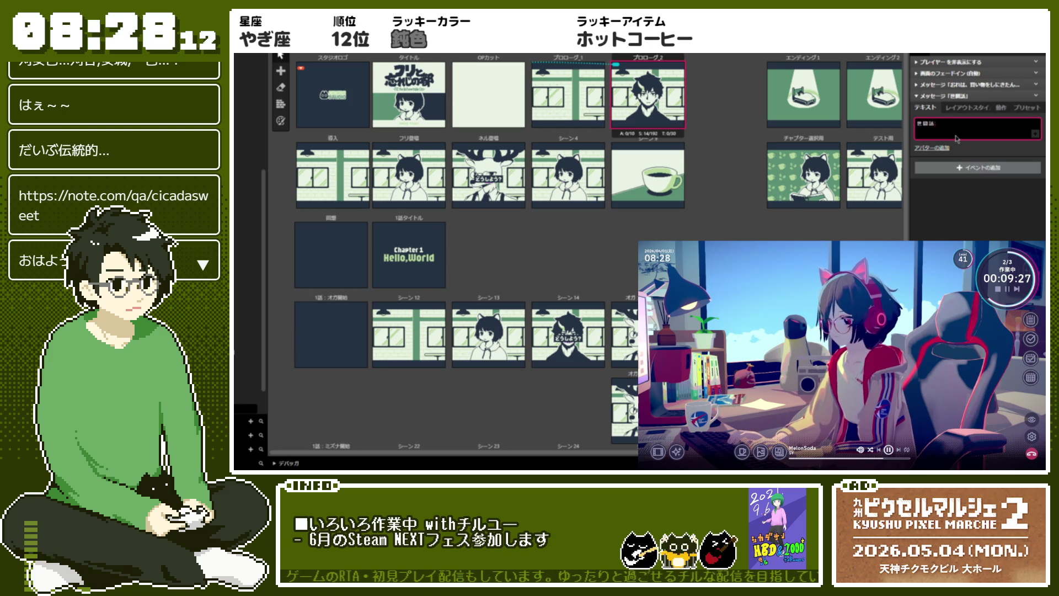
type("い")
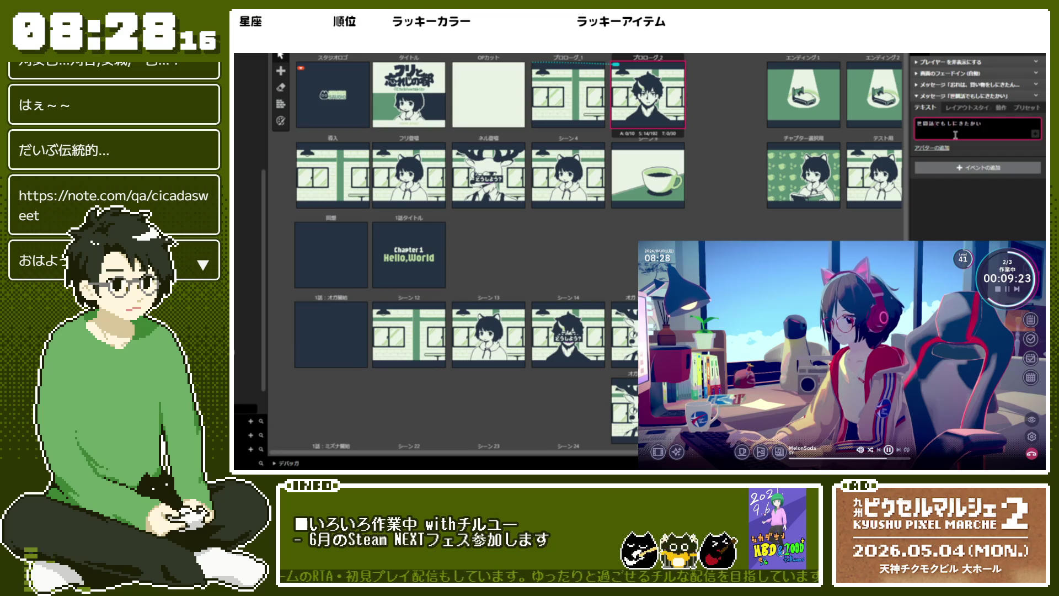
type("、")
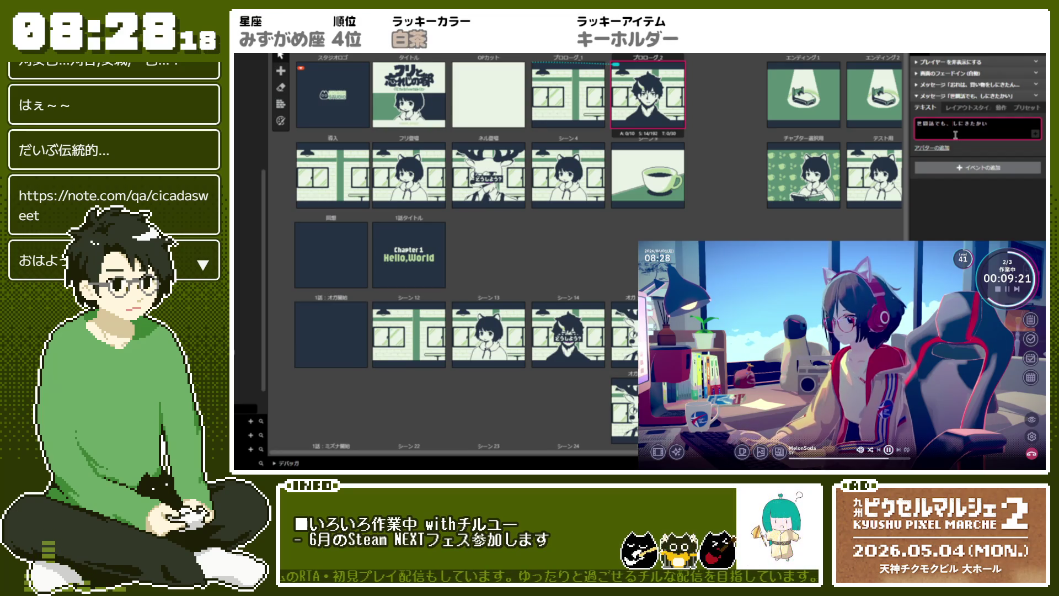
left_click(931, 148)
left_click(938, 160)
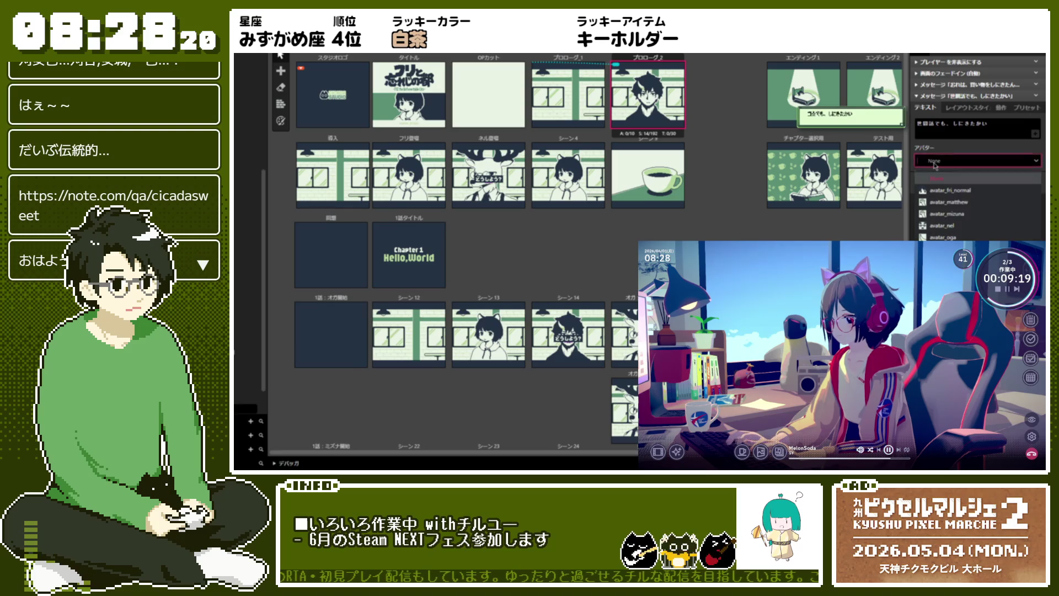
left_click(919, 225)
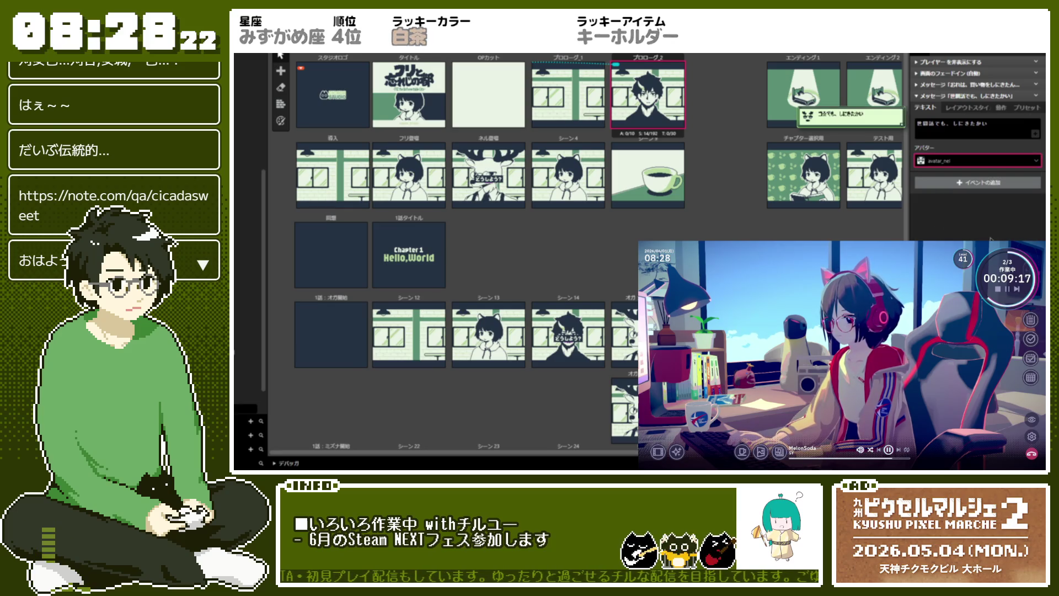
- Set the first page to 「そうか」, insert a Japanese Condensed font change on page two, then collapse the event
left_click(1035, 133)
left_click(1022, 128)
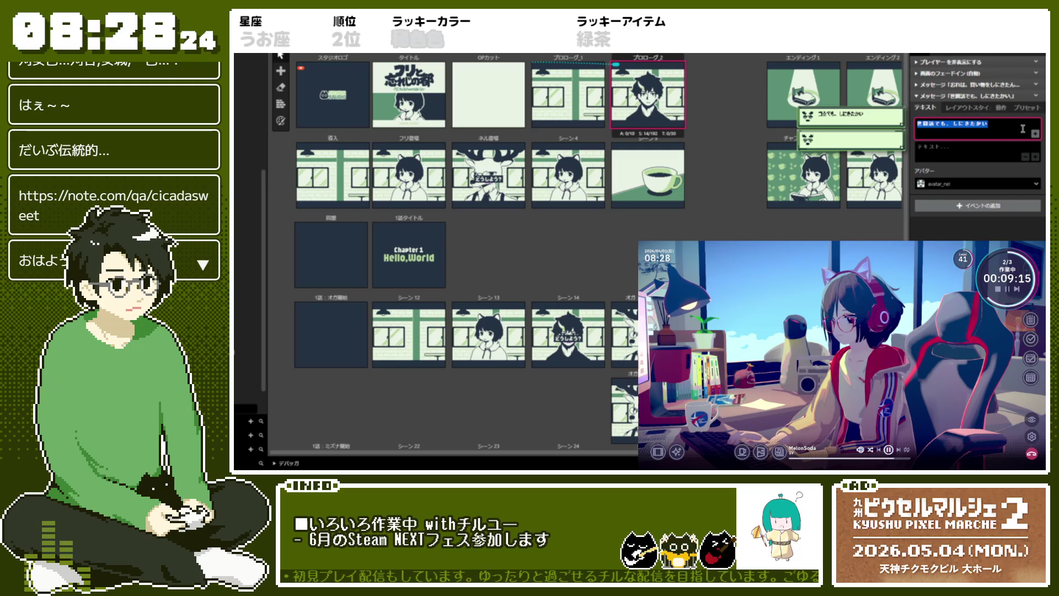
type("そう")
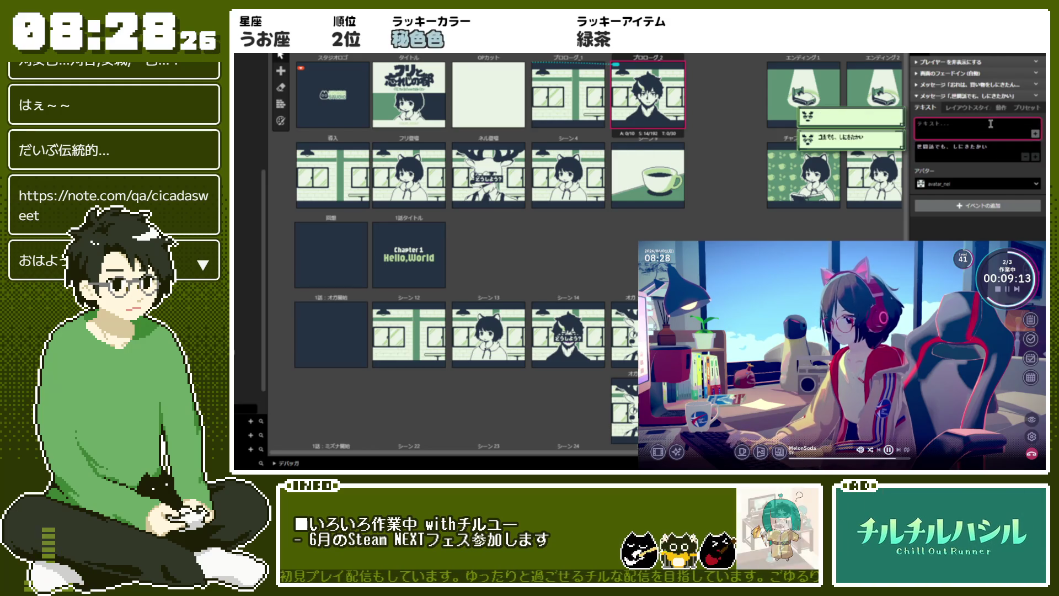
type("か。")
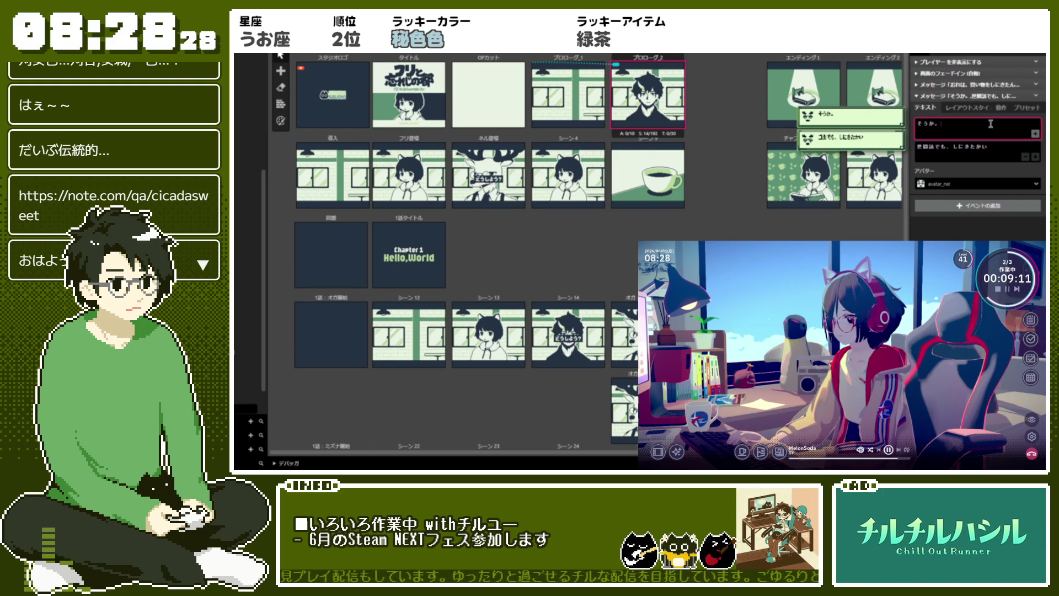
left_click(965, 149)
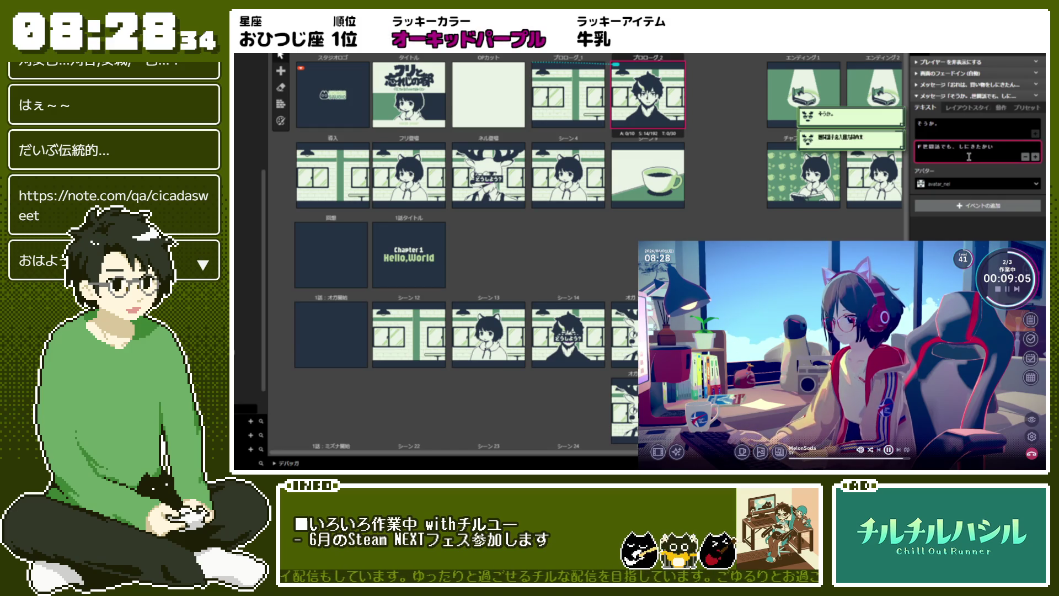
type("tka")
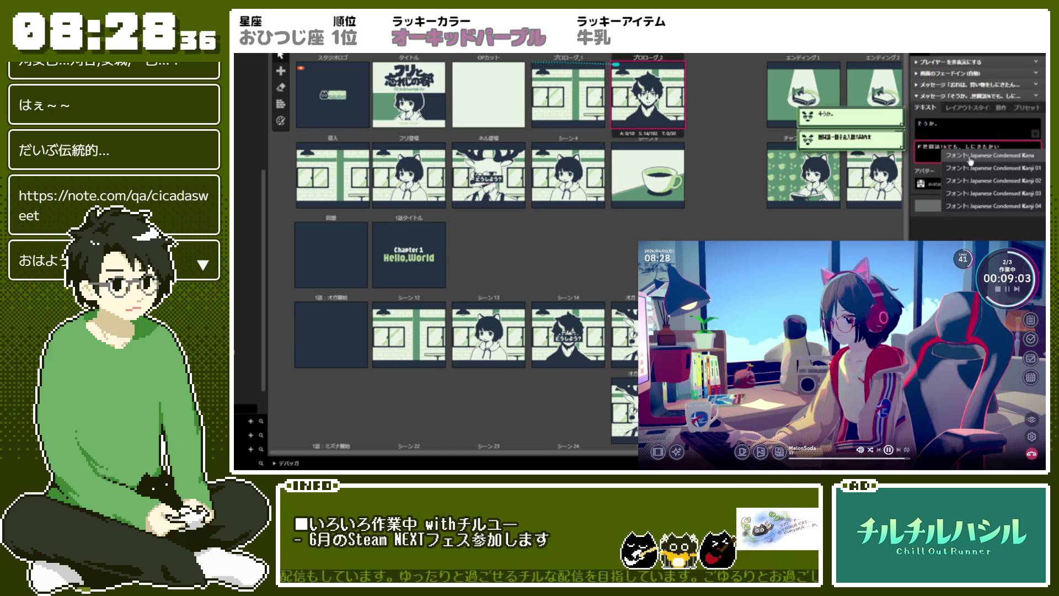
left_click(970, 159)
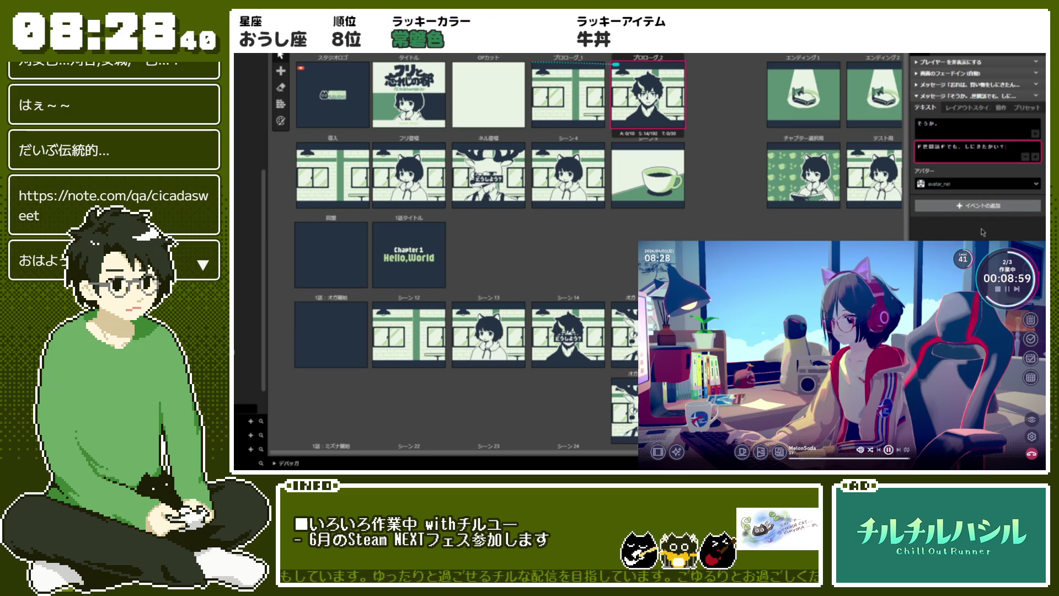
left_click(970, 96)
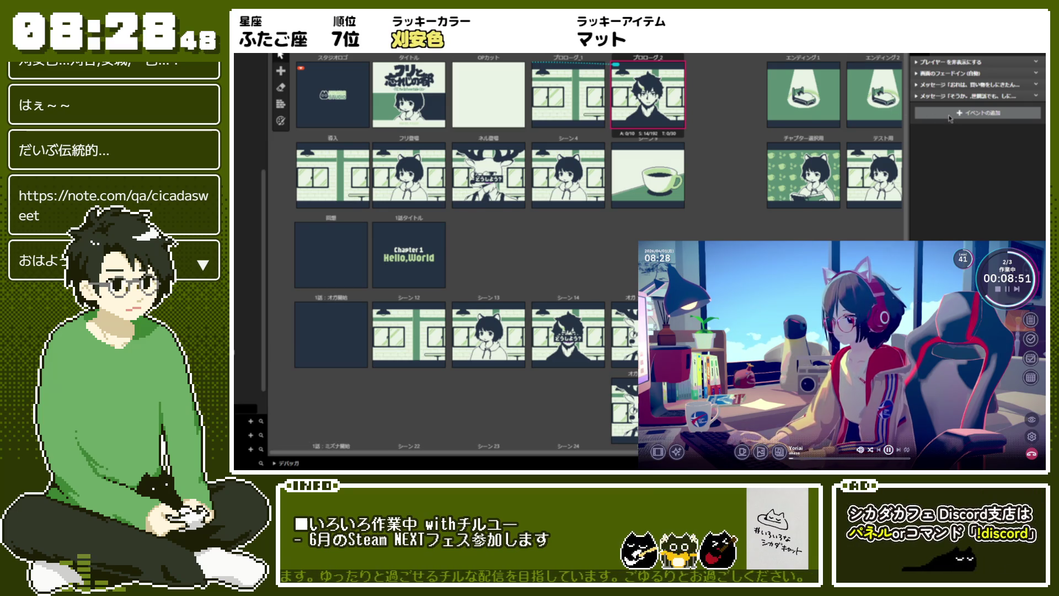
- Add another message dialog event spoken by avatar_oga
left_click(977, 113)
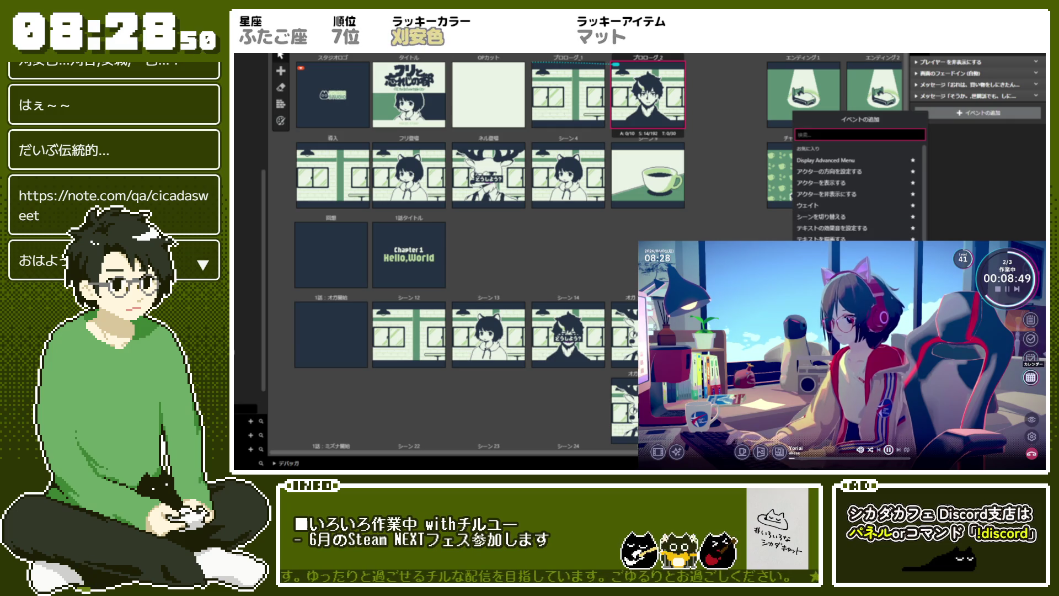
left_click(860, 259)
left_click(932, 159)
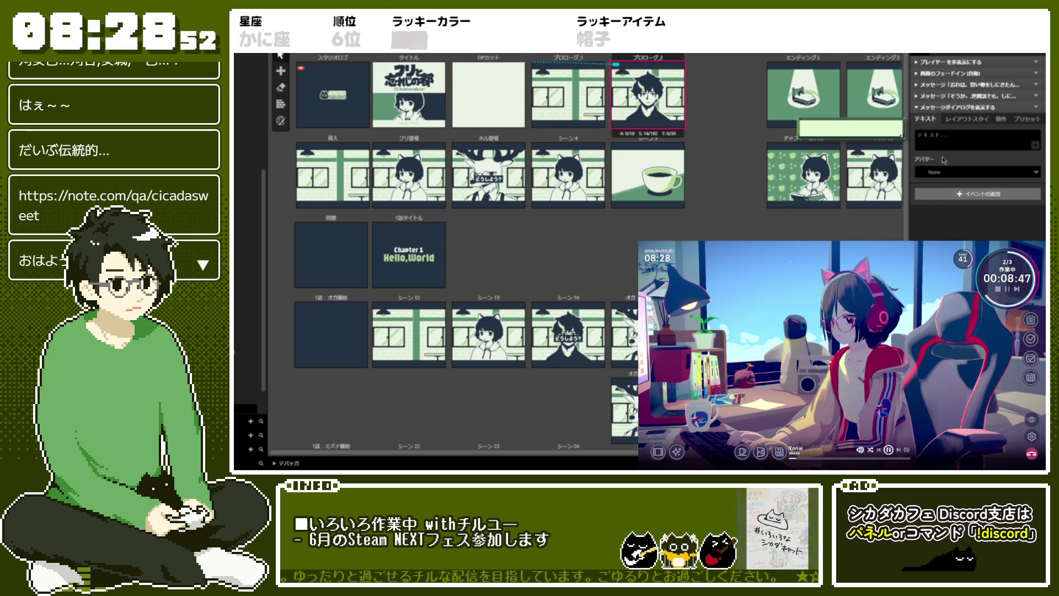
left_click(938, 172)
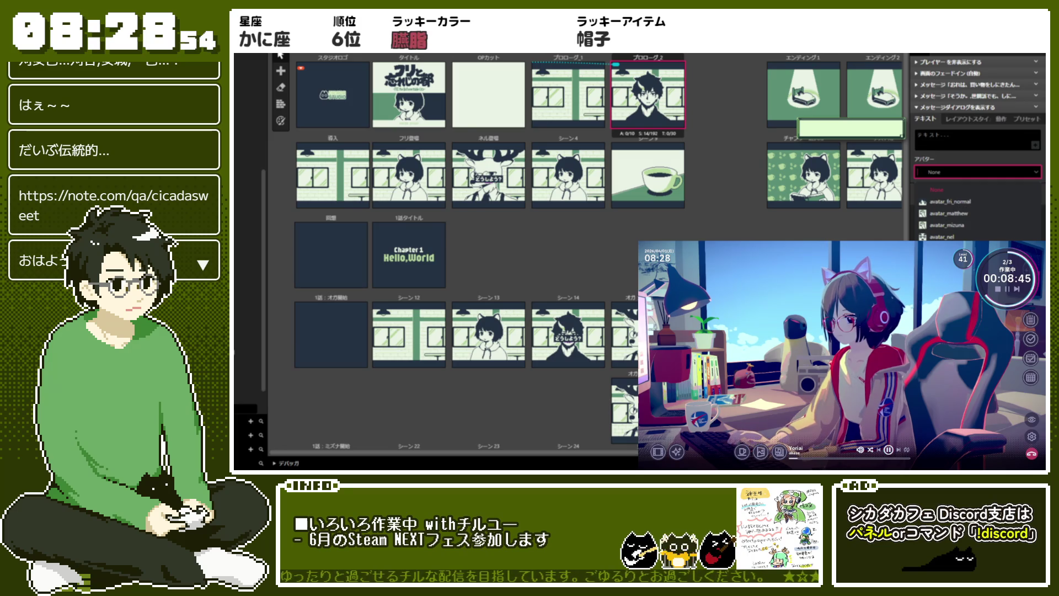
left_click(938, 248)
- Type 「そんなイヤそうにすんなって。」 and a line about the neighbours' eyes
left_click(983, 145)
type("そんな")
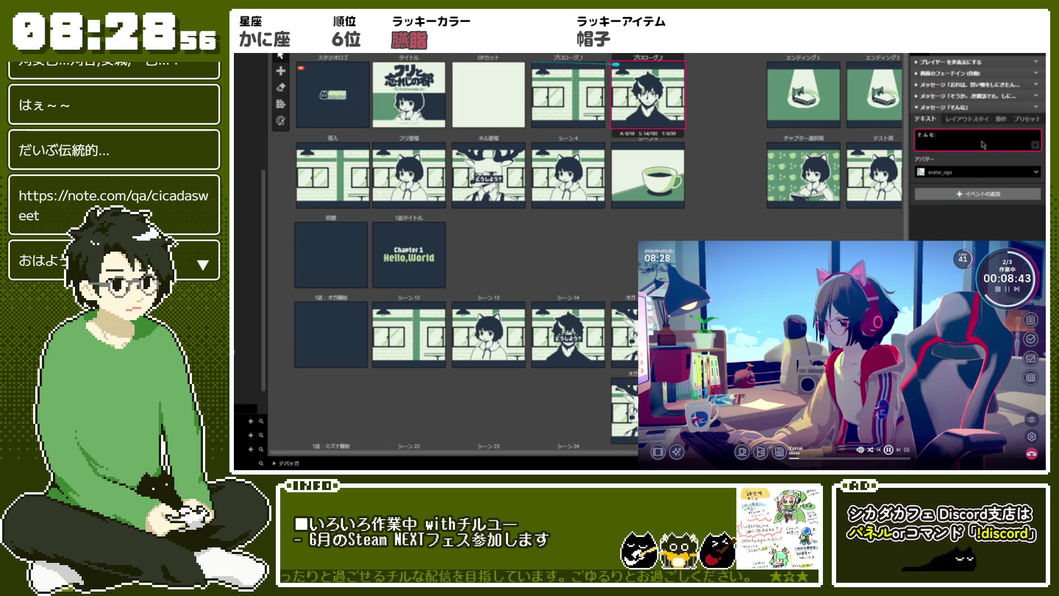
type("イヤそうにすんなって。")
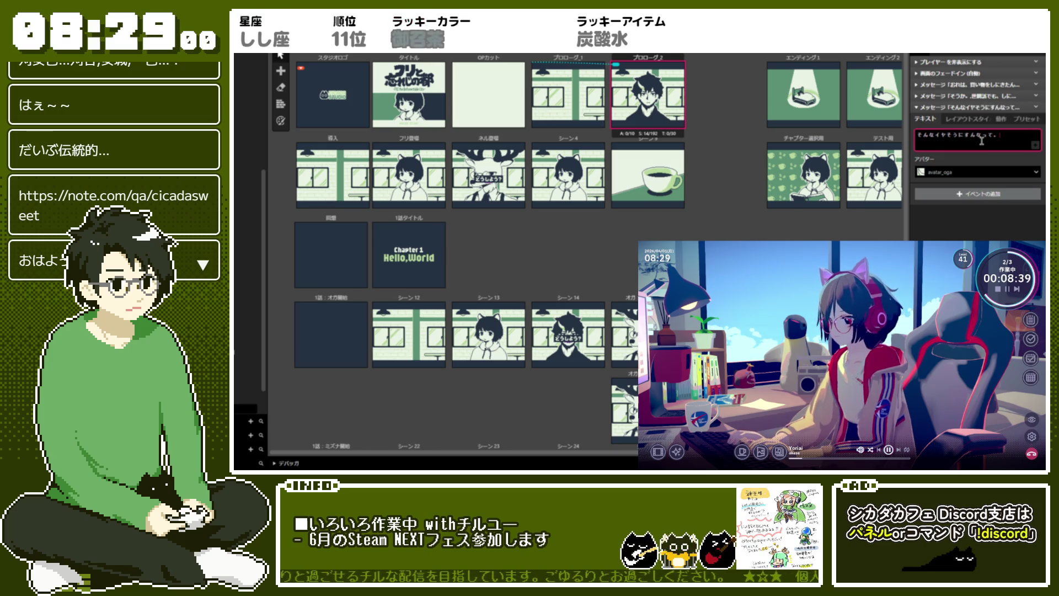
key("Return")
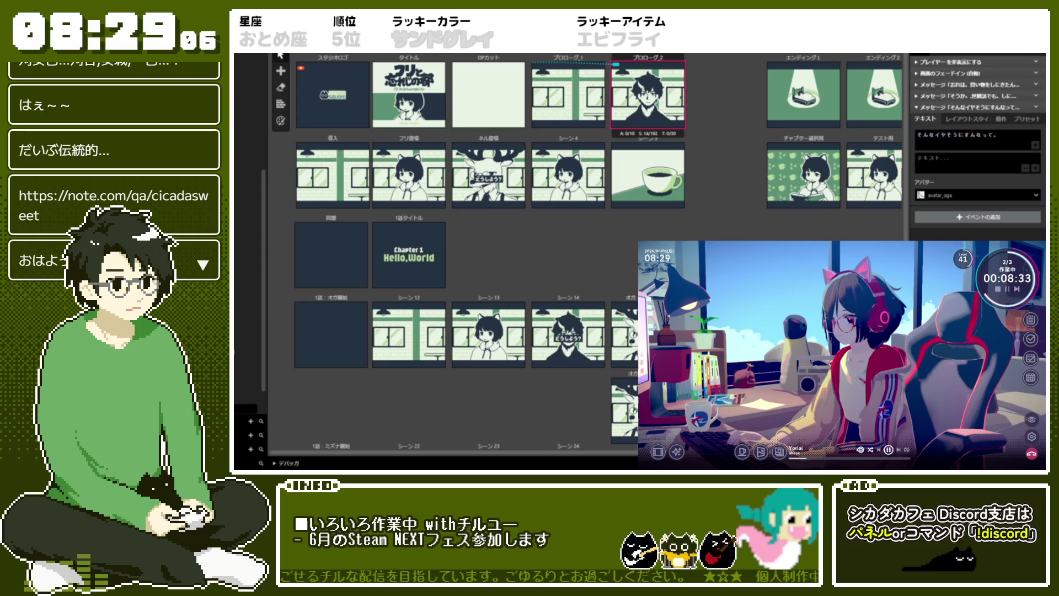
left_click(985, 166)
type("こきん")
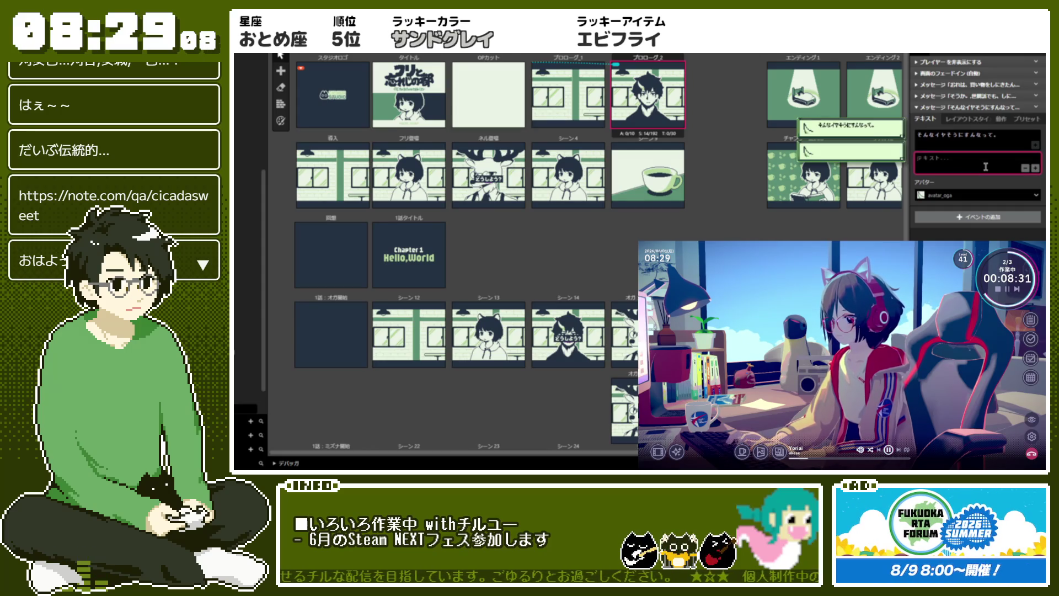
type("じょさんの目")
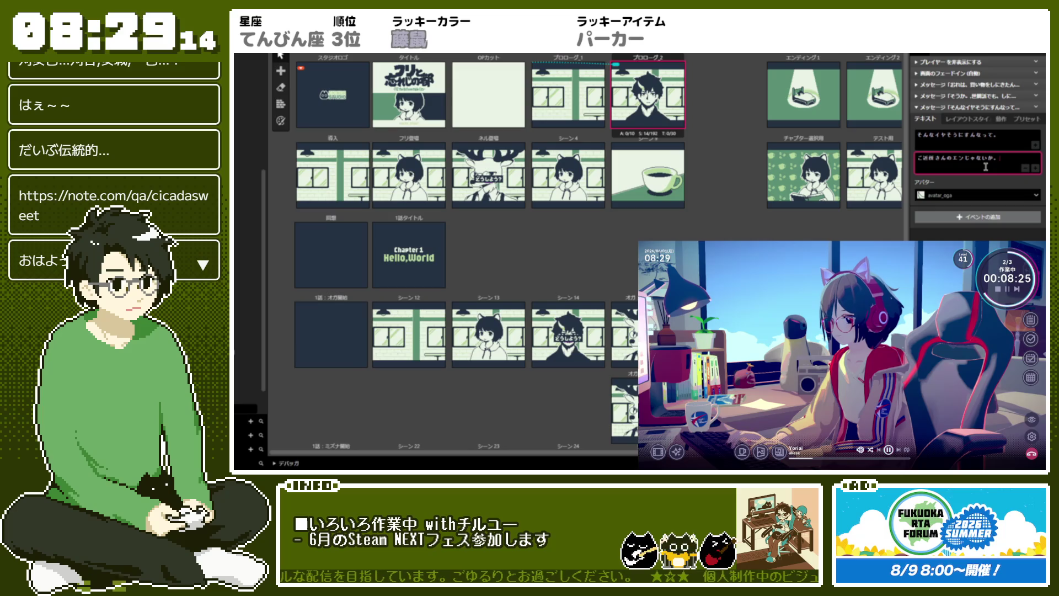
- Move the neighbours' eyes line into the first text box as its second line, leaving the second box empty
key("Escape")
left_click(991, 142)
key("Return")
key("ctrl+v")
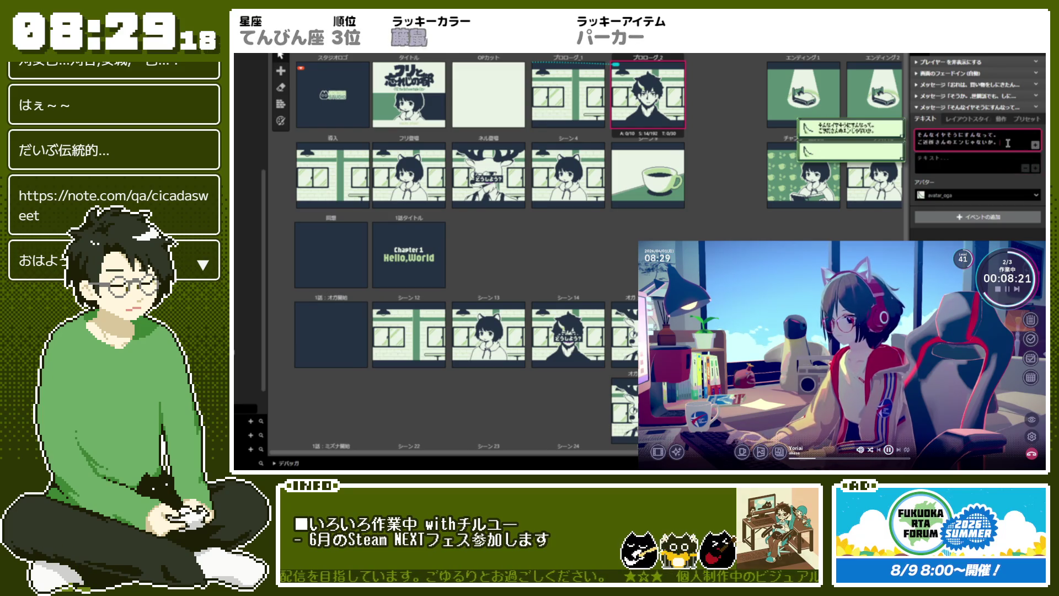
type("!1")
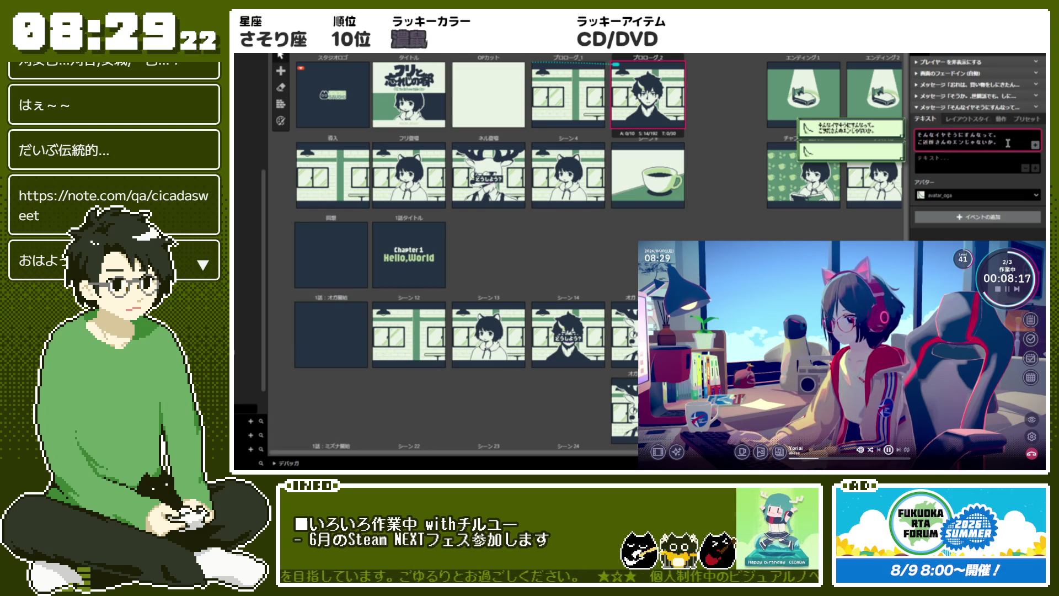
mouse_move(1007, 143)
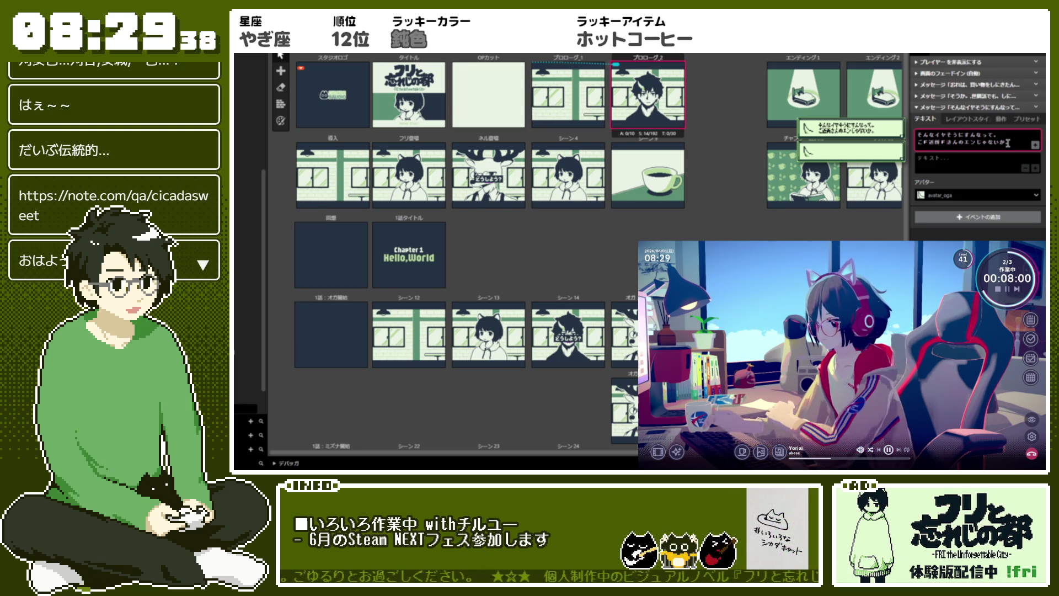
left_click(967, 163)
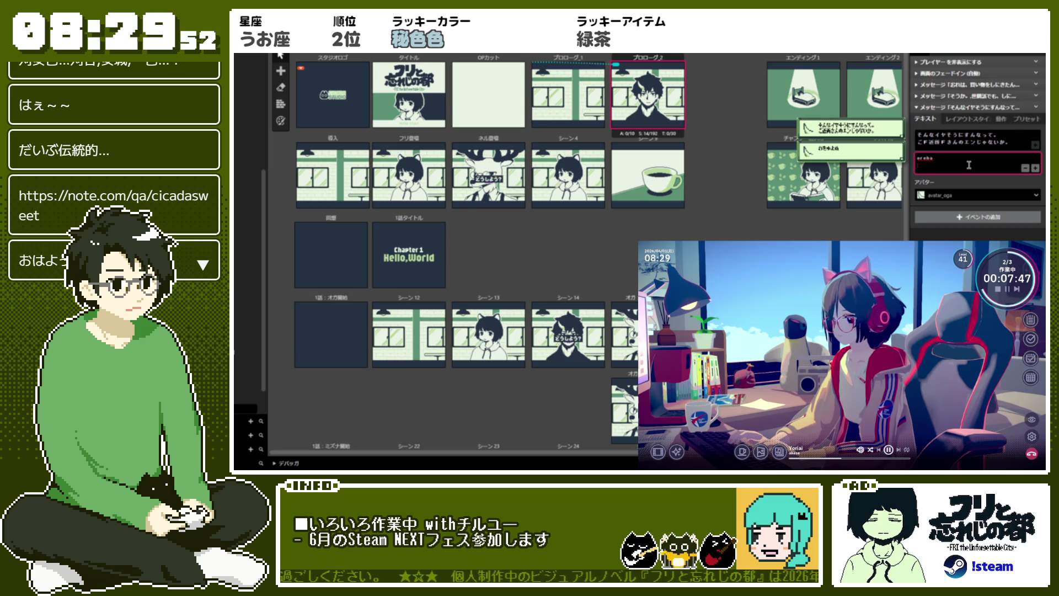
- Fill the second text box with the lack-of-sleep line and the 珈琲屋 versus コーヒーショップ line, fixing typos
type("ha")
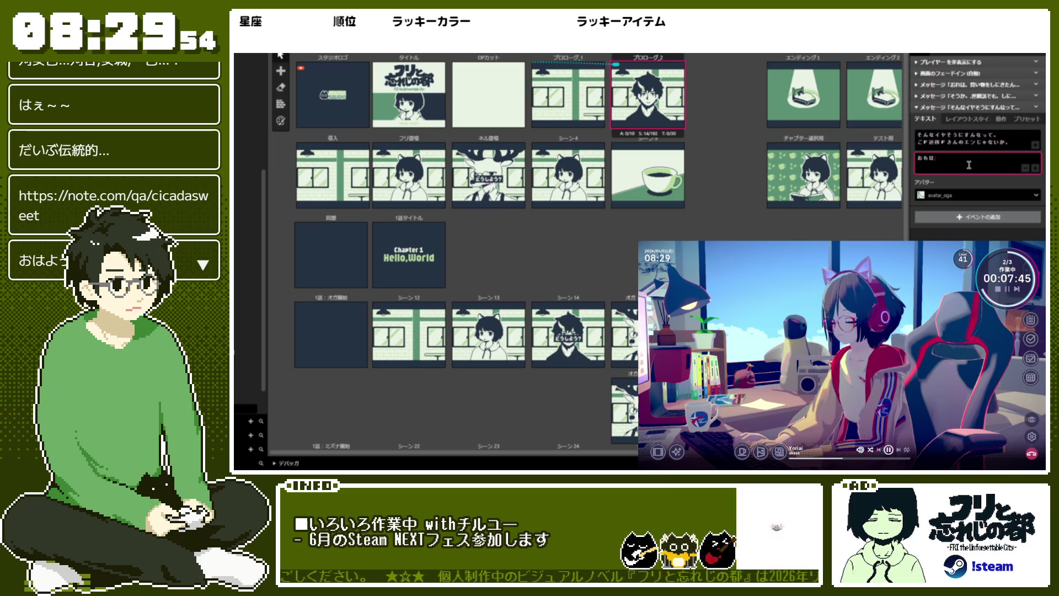
type("寝不足で")
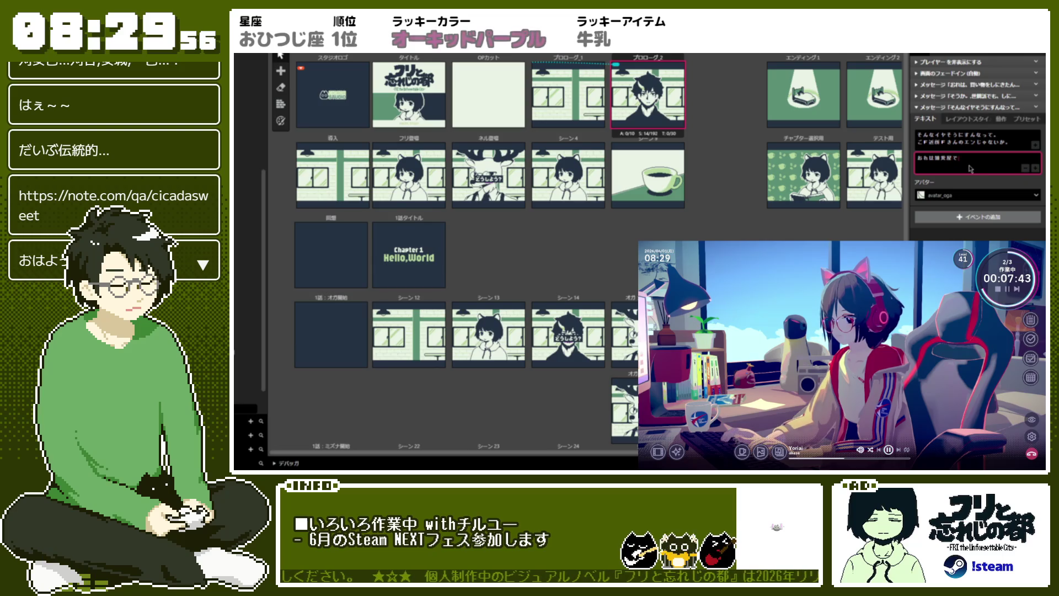
type("。")
key("BackSpace")
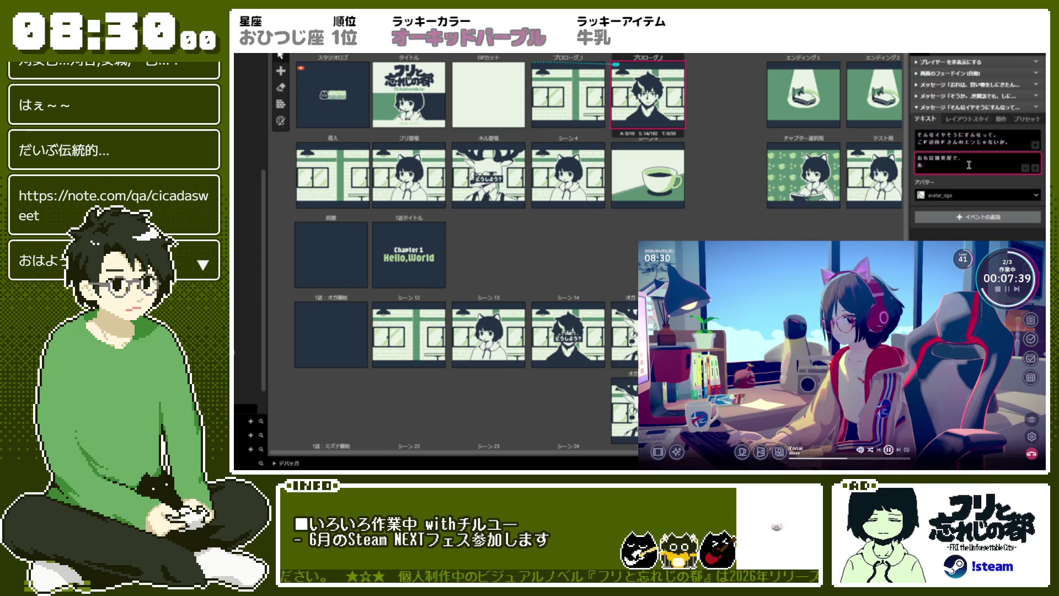
type("んたは")
type("コーヒーカップ")
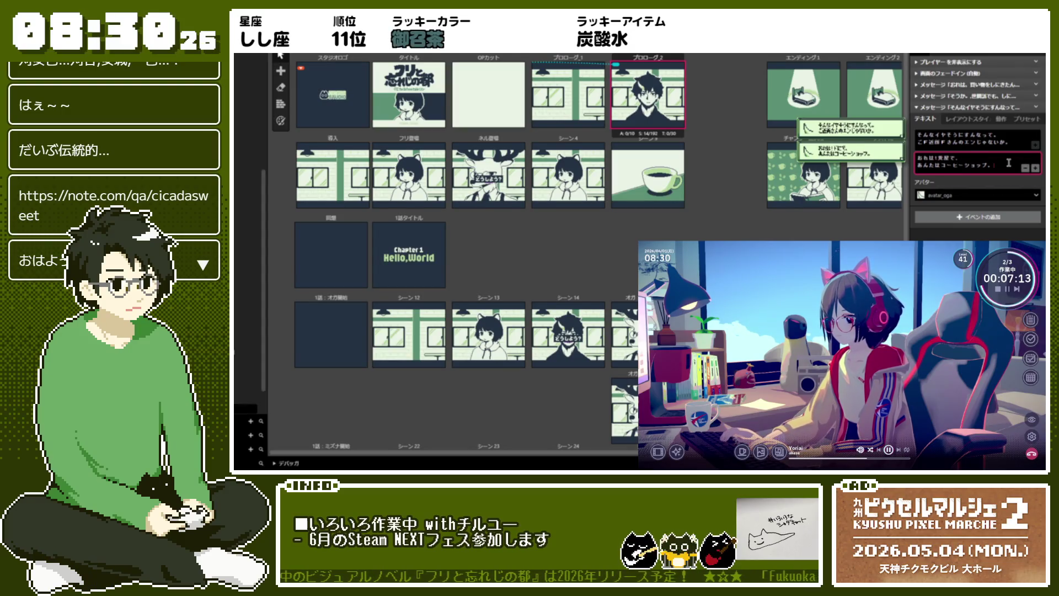
key("BackSpace")
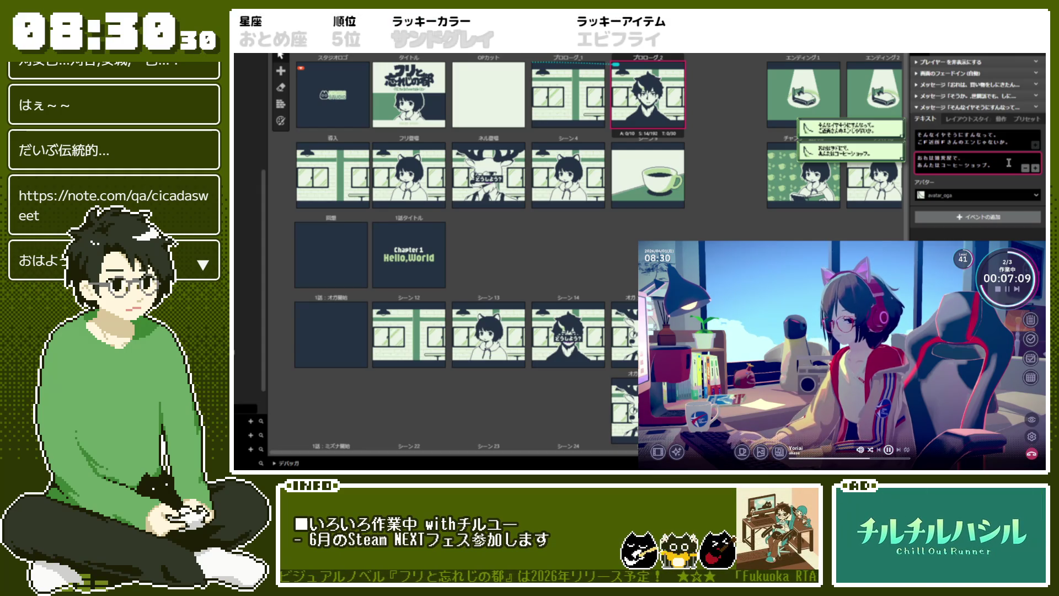
type("F")
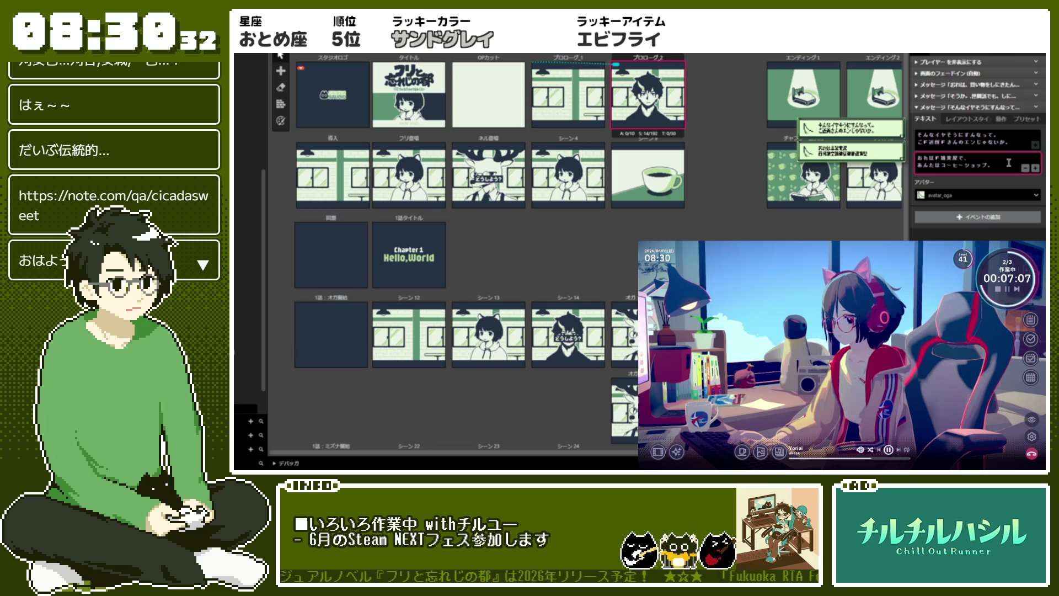
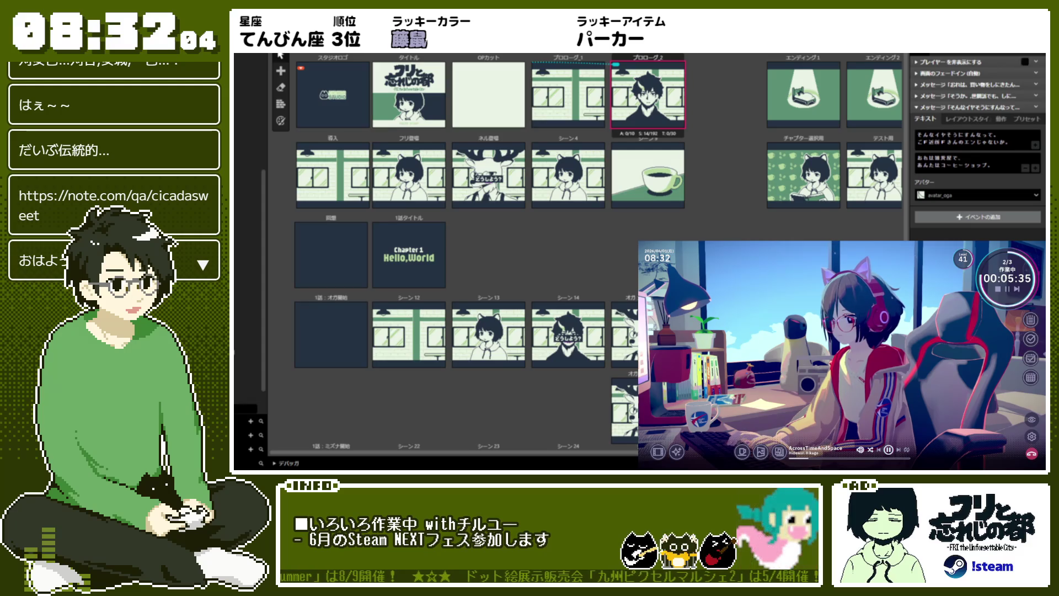
- Touch up the second dialogue line of the Prologue 2 message and add an empty third line
left_click(965, 165)
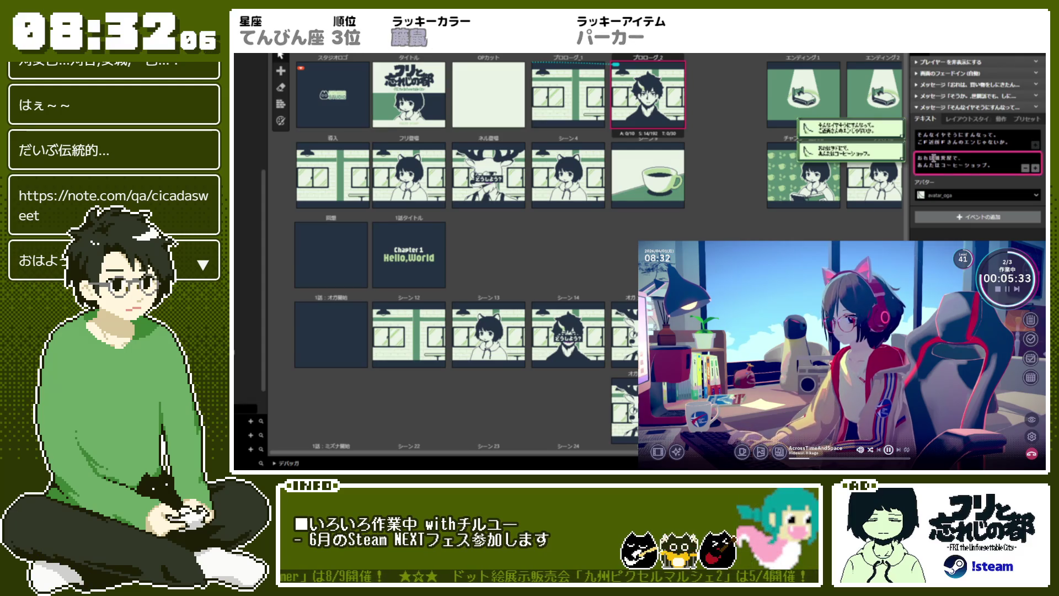
left_click(933, 159)
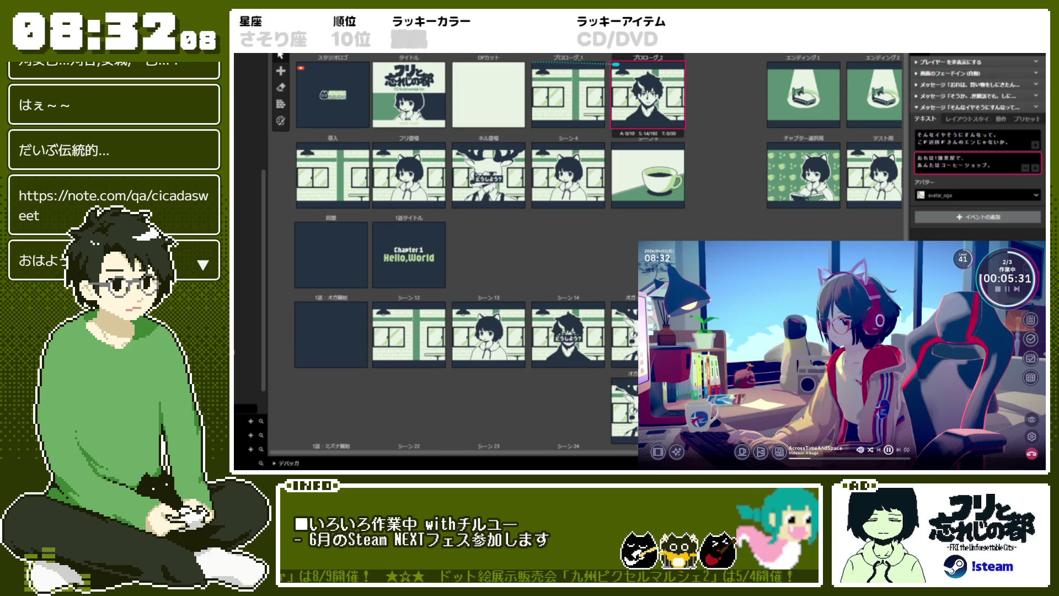
type("F")
type("!")
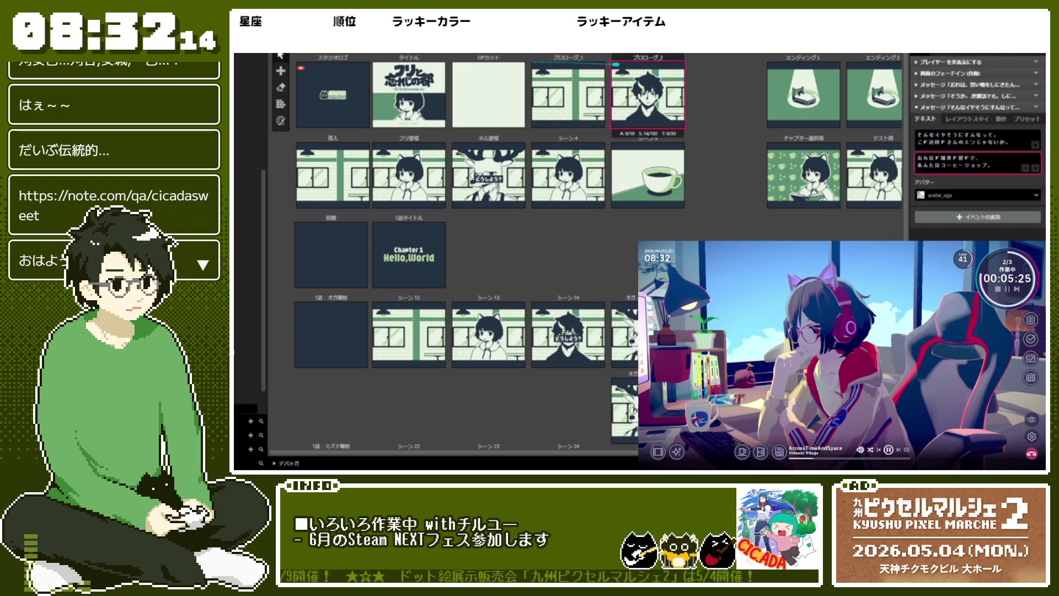
left_click(972, 158)
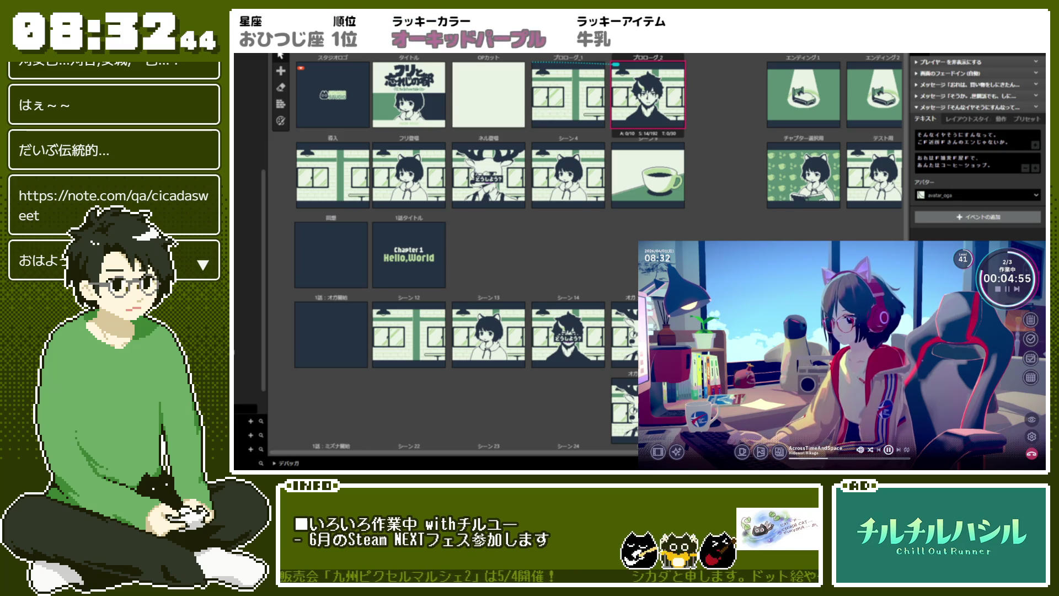
left_click(1035, 168)
type("うらぁ")
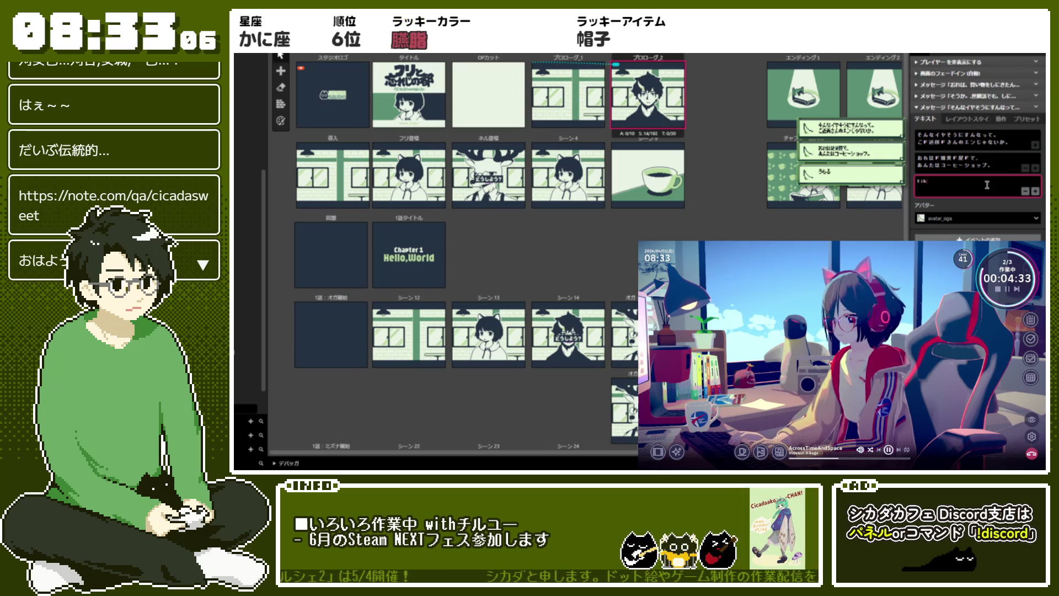
- Enter 近いようで近くない。 as the third dialogue line and add a fourth line
key("BackSpace")
key("BackSpace")
key("BackSpace")
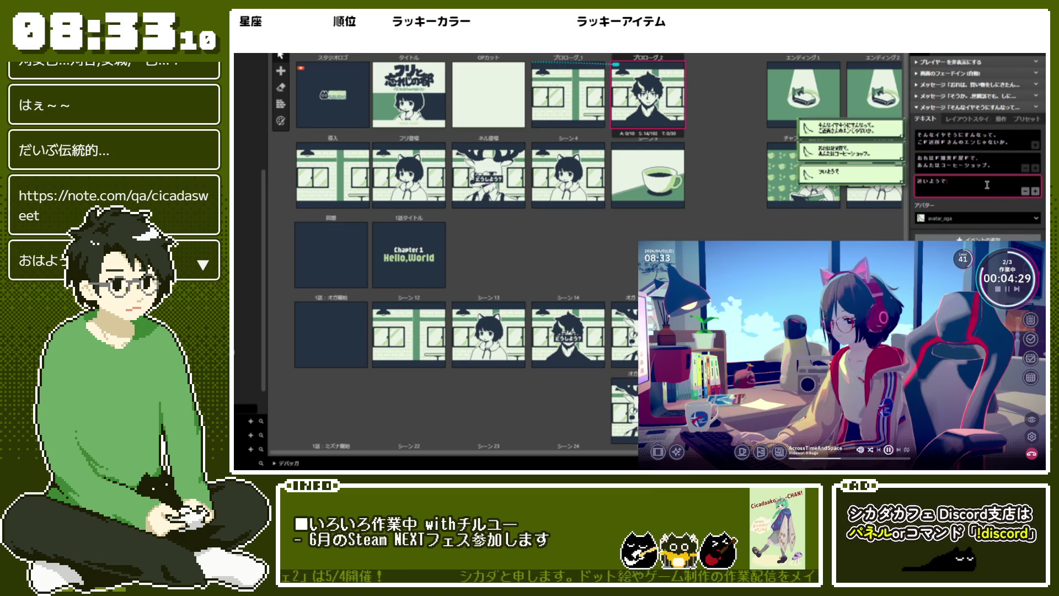
type("うで！")
key("Return")
key("space")
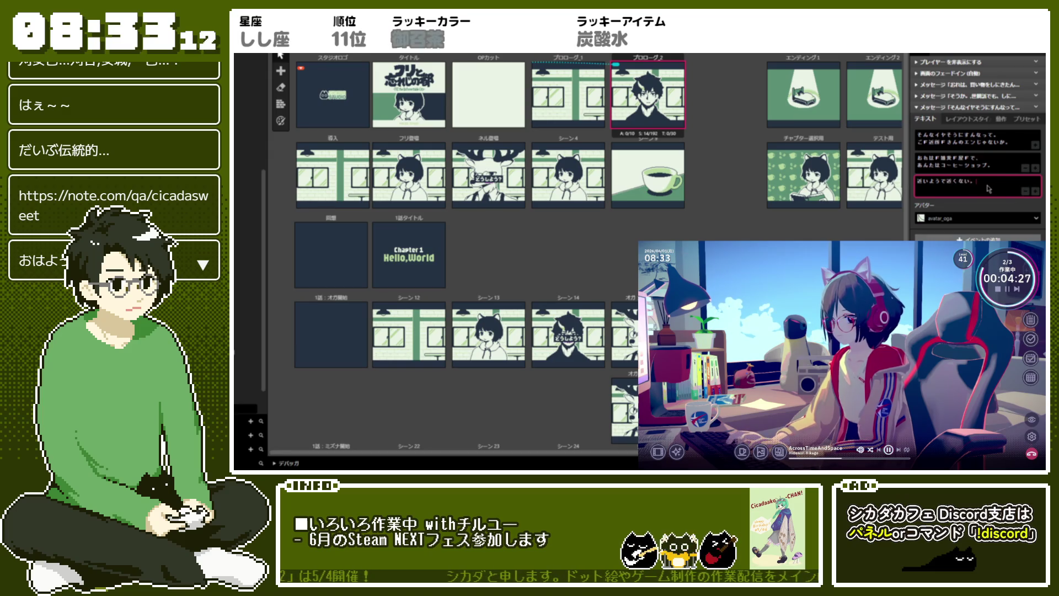
key("Home")
type("!!")
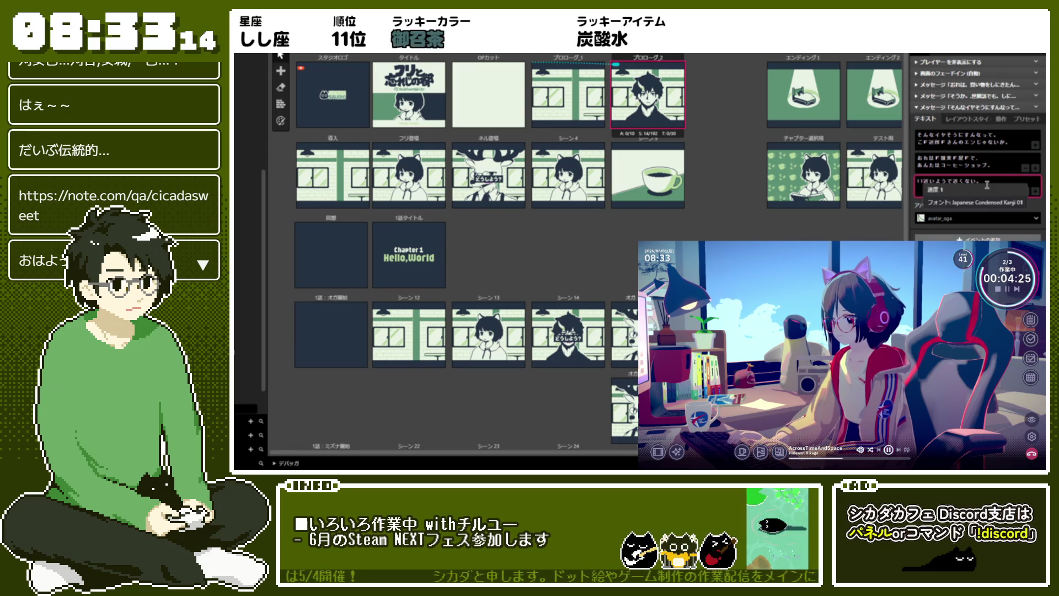
key("BackSpace")
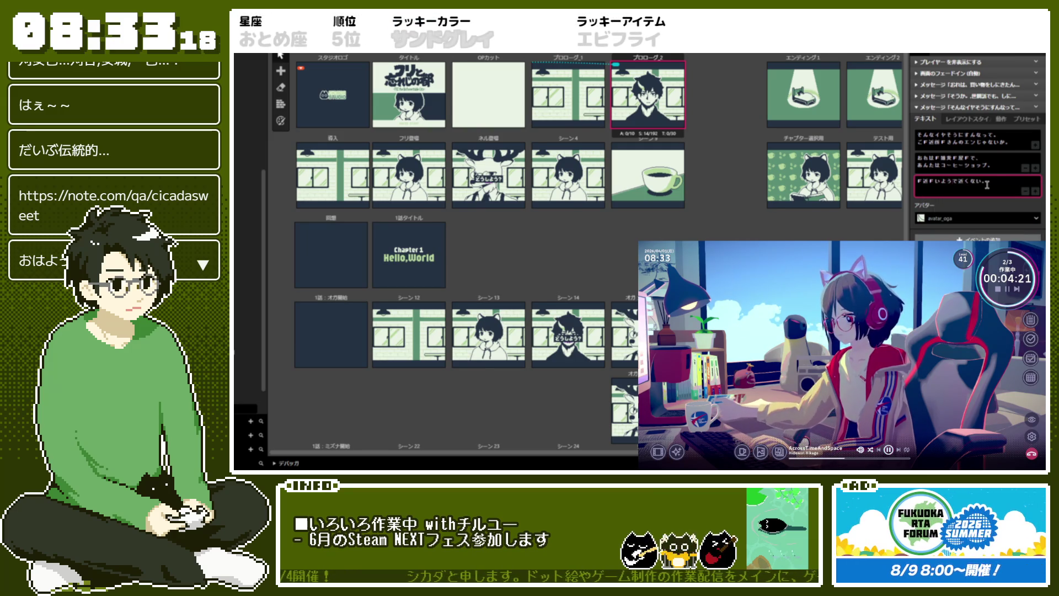
type("Fくない")
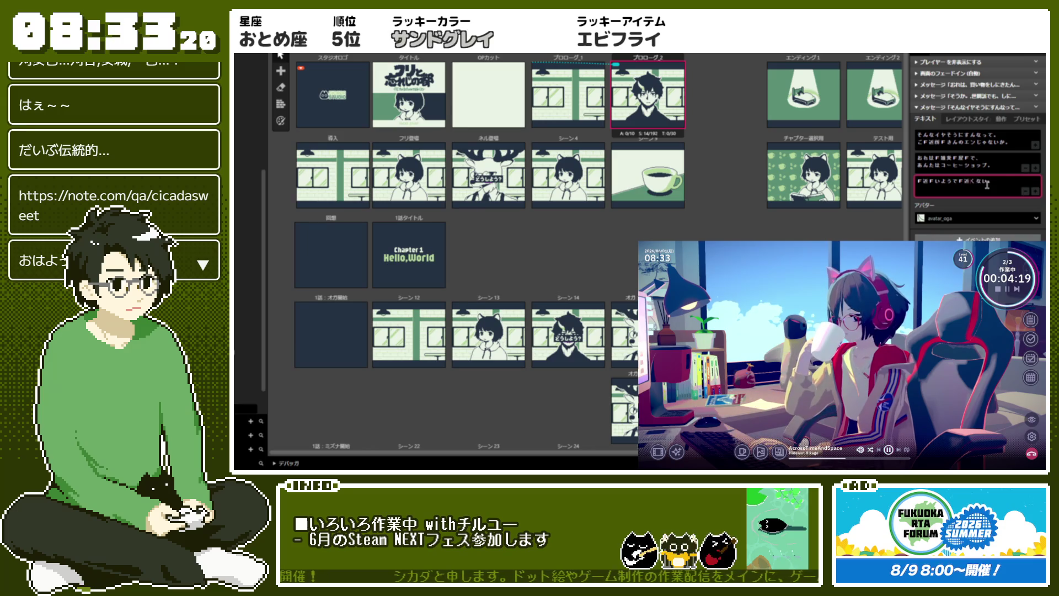
type("。")
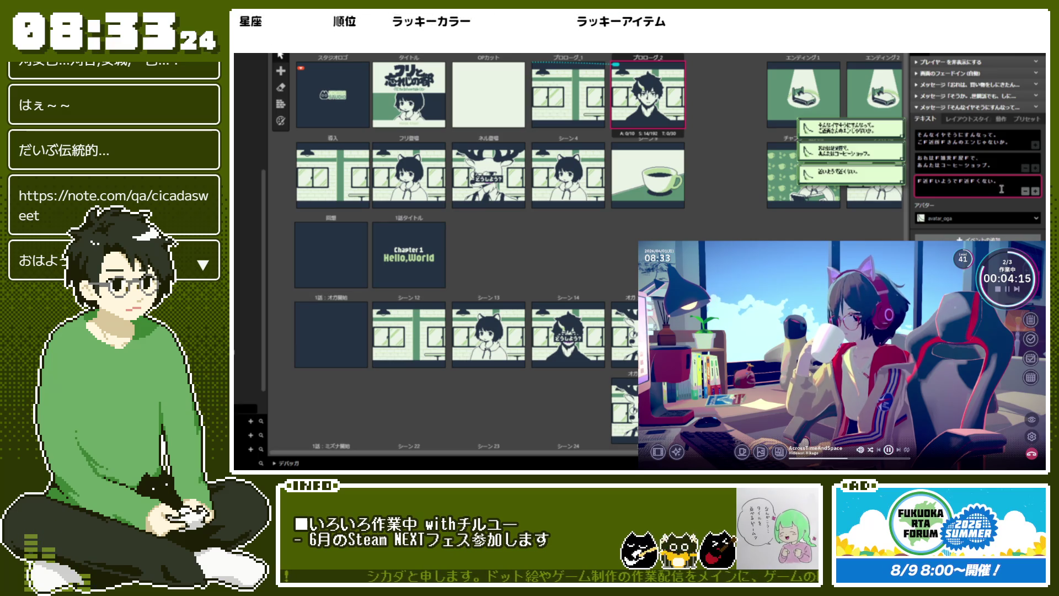
left_click(1035, 191)
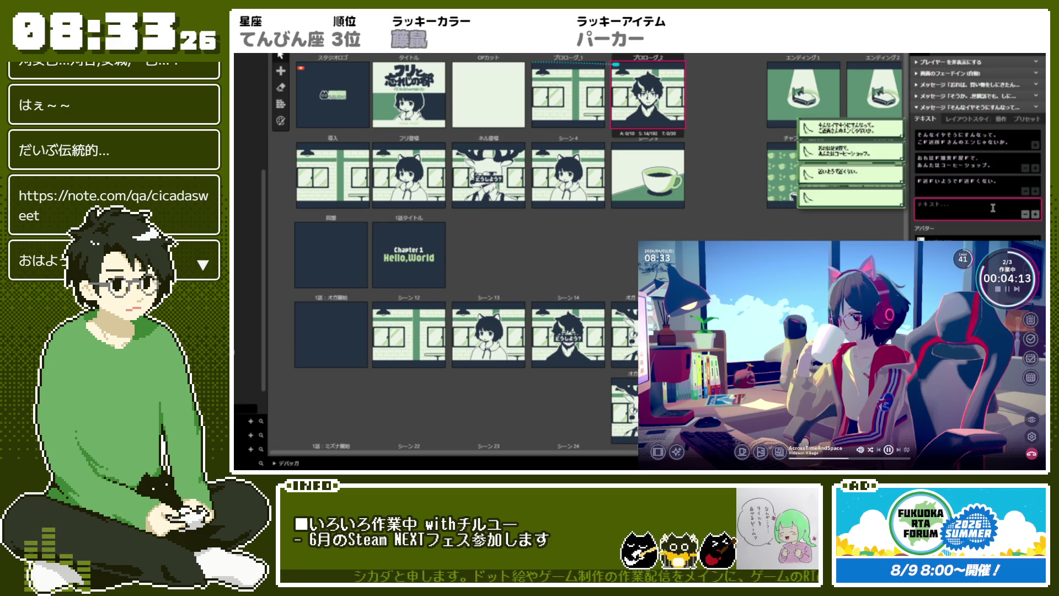
- Fill the fourth line with おれたちは！ 情報共有をすべきなんだよ。, converting 情報共有 to kanji
type("あ")
key("BackSpace")
key("BackSpace")
key("BackSpace")
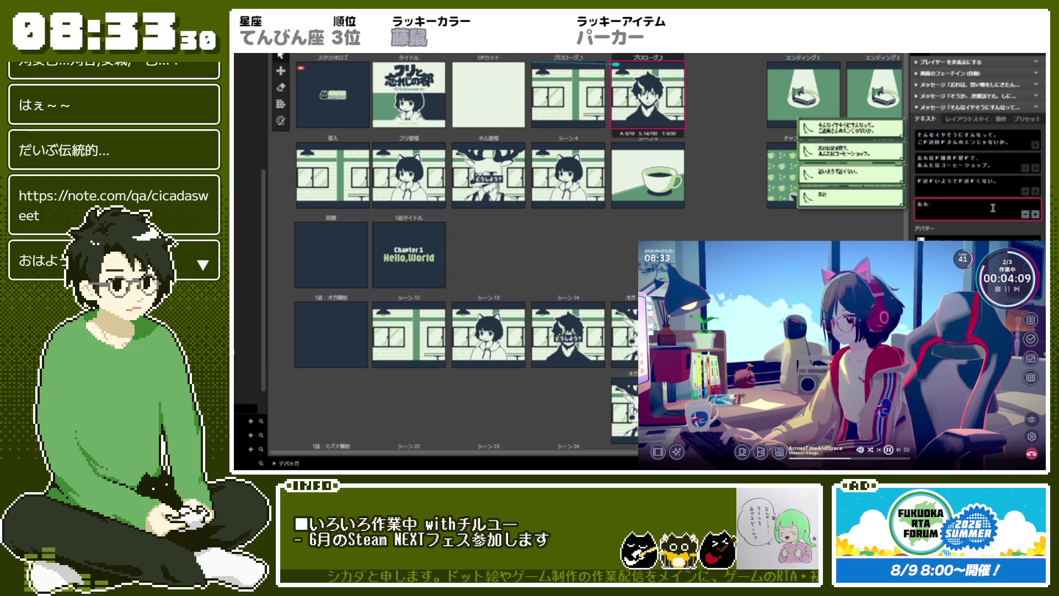
type("たちは！")
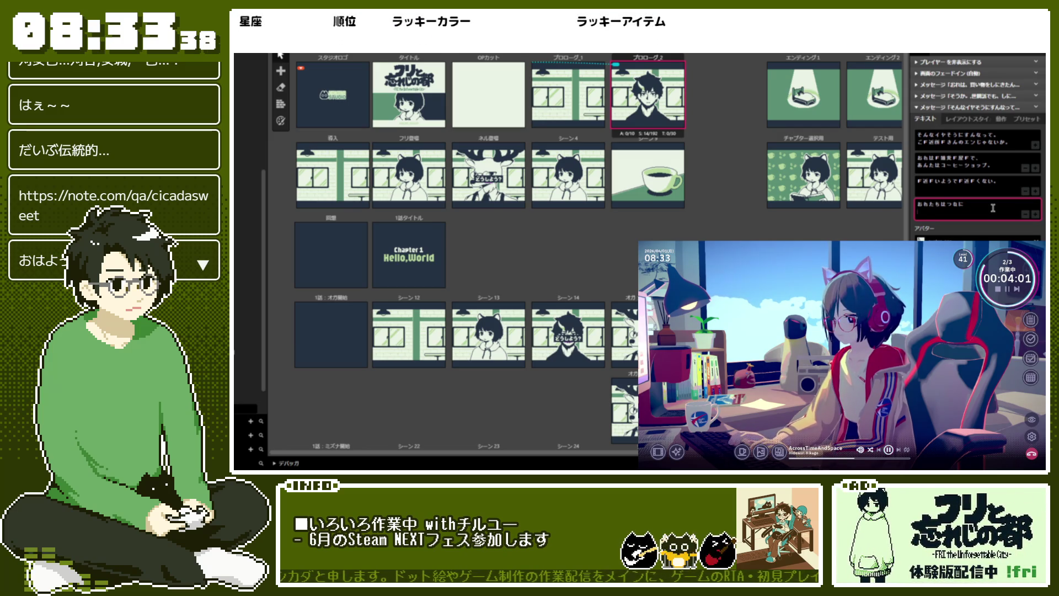
type("きょうゆうをすべき")
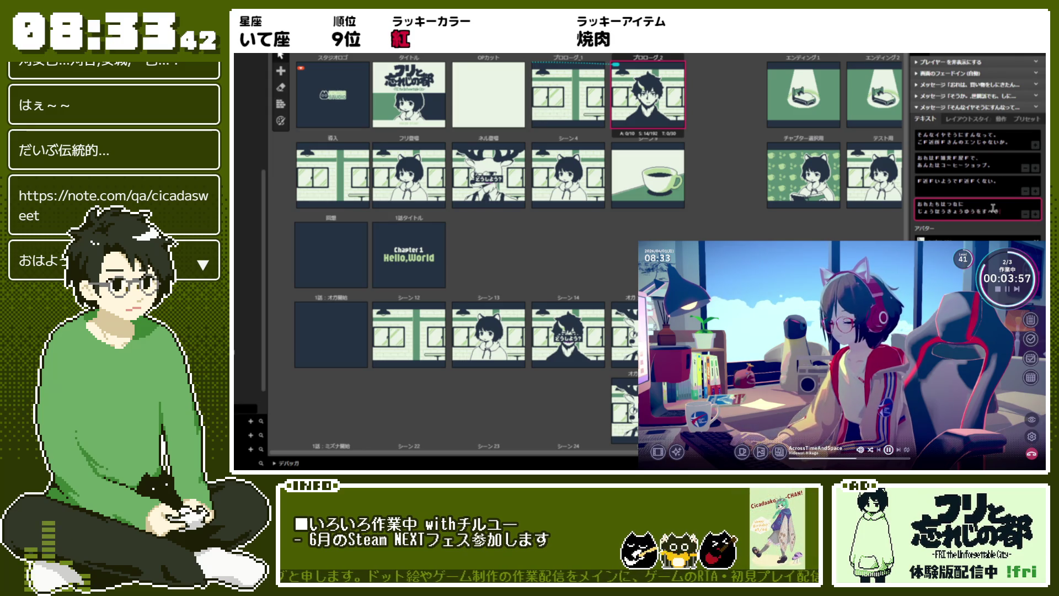
key("space")
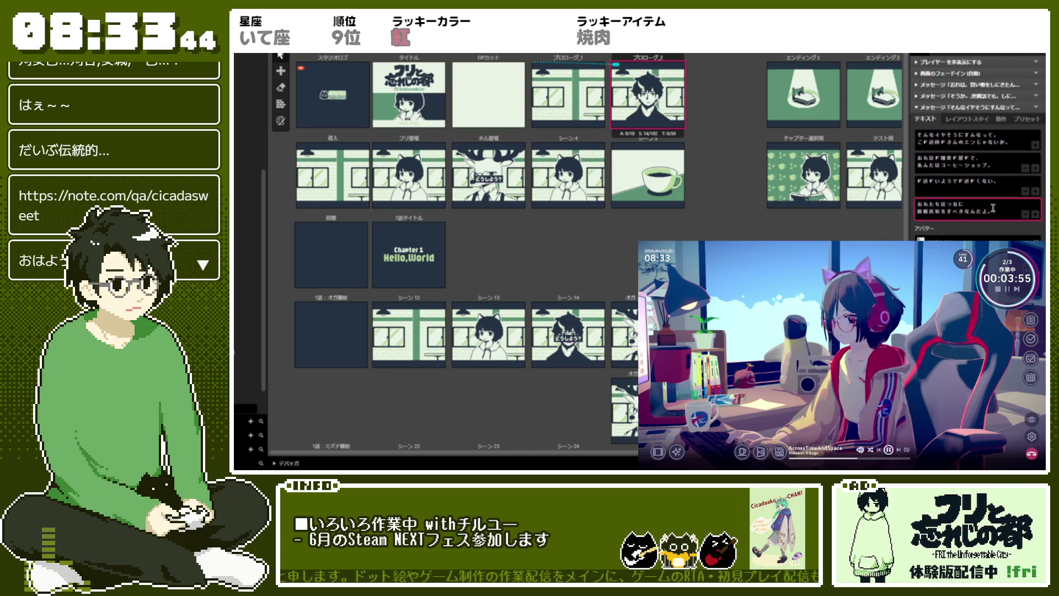
key("Return")
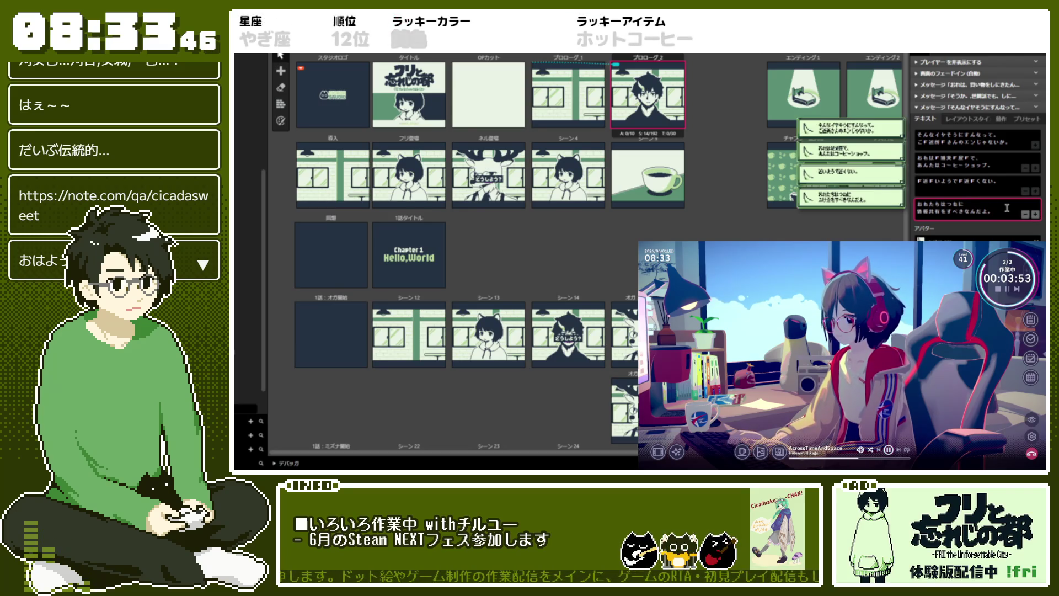
key("Return")
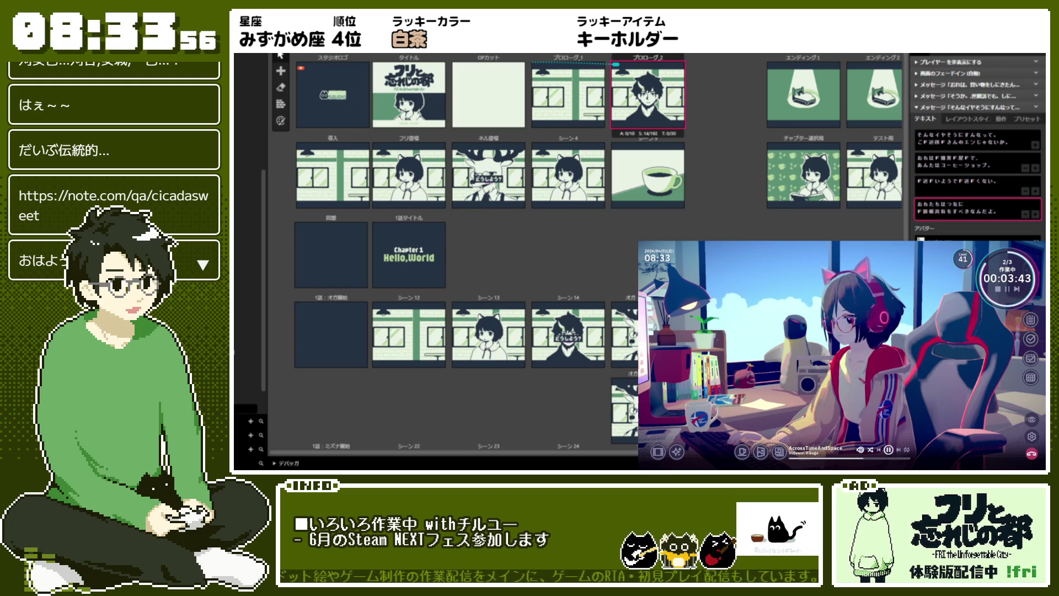
scroll(584, 244, "up", 3)
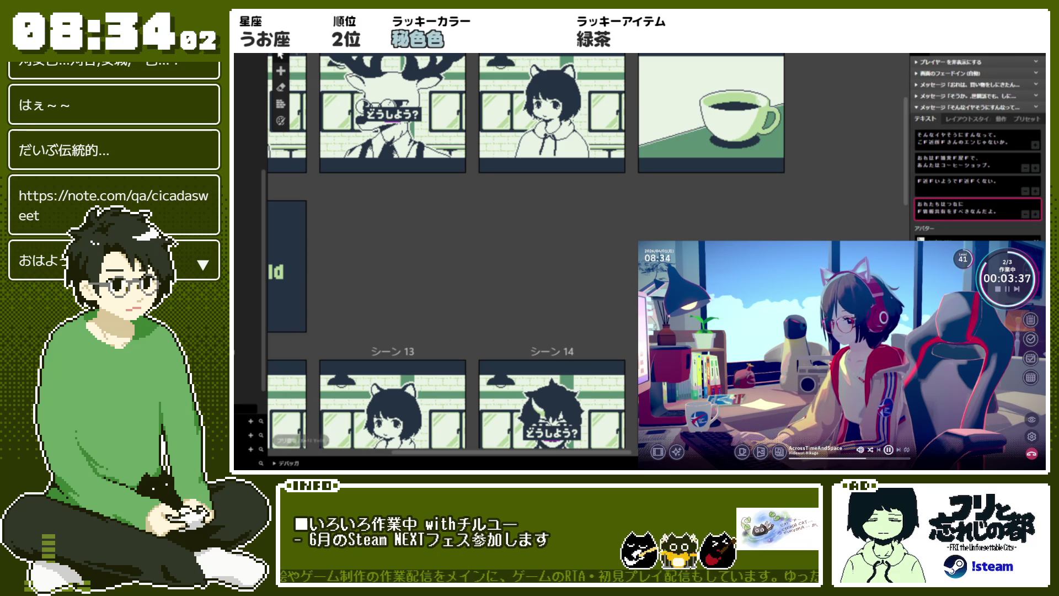
scroll(584, 244, "down", 3)
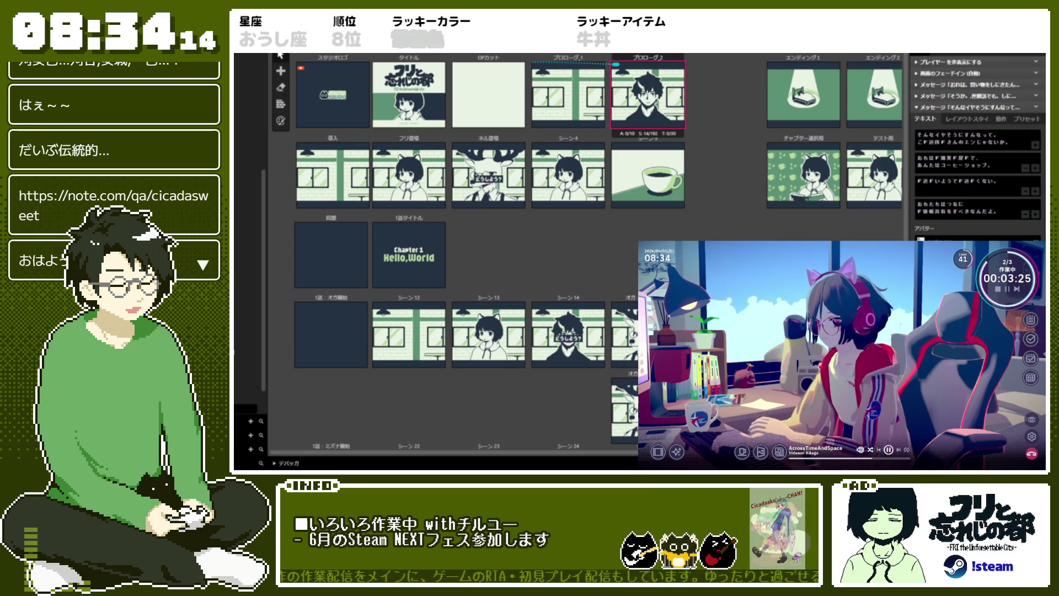
mouse_move(996, 184)
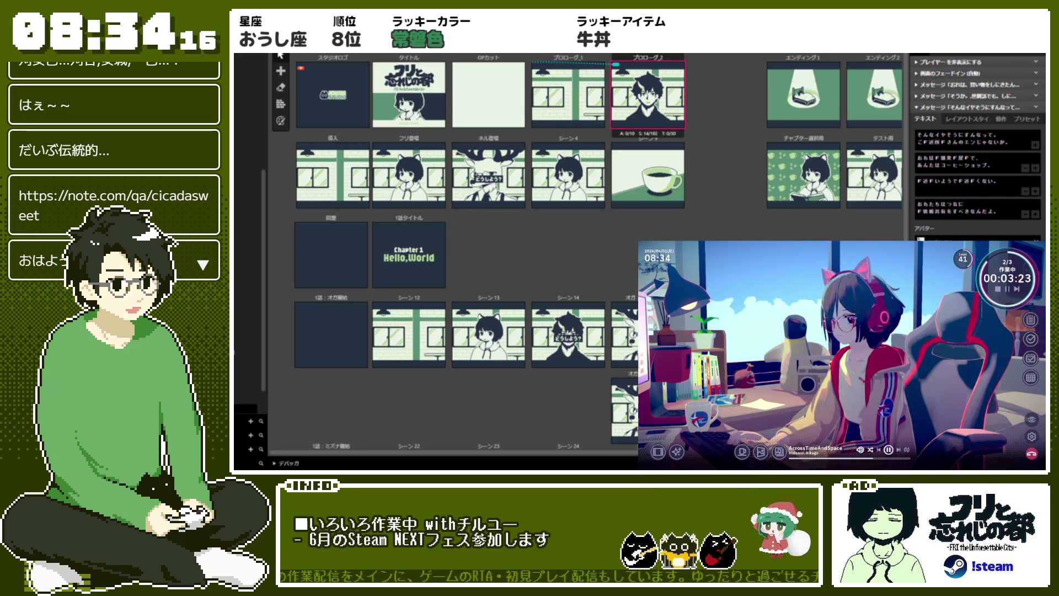
scroll(479, 135, "up", 5)
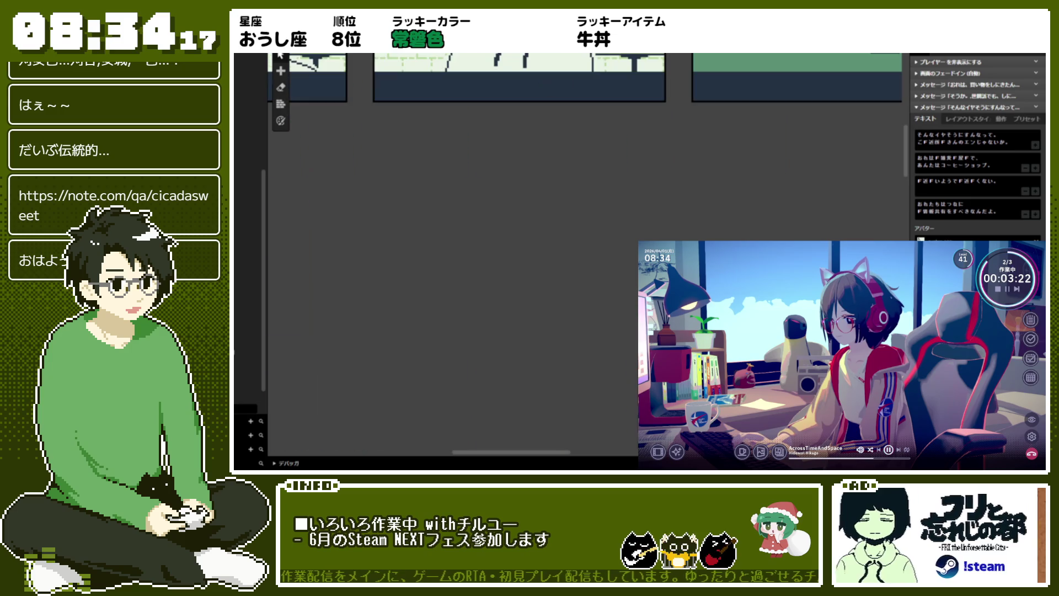
- Select the fourth dialogue line and scroll down the inspector's message text
left_click(944, 204)
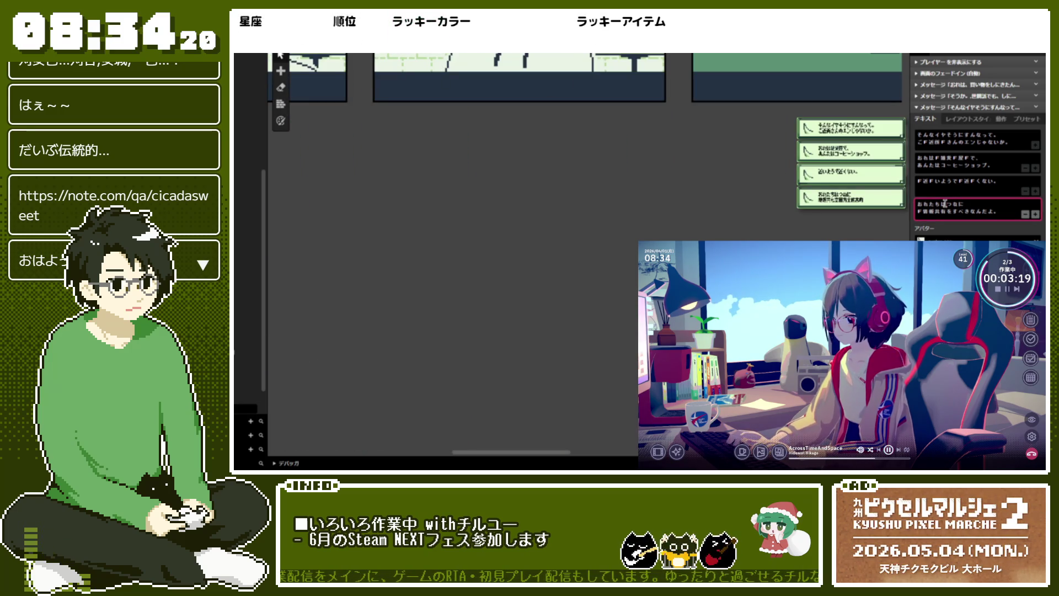
scroll(324, 66, "down", 5)
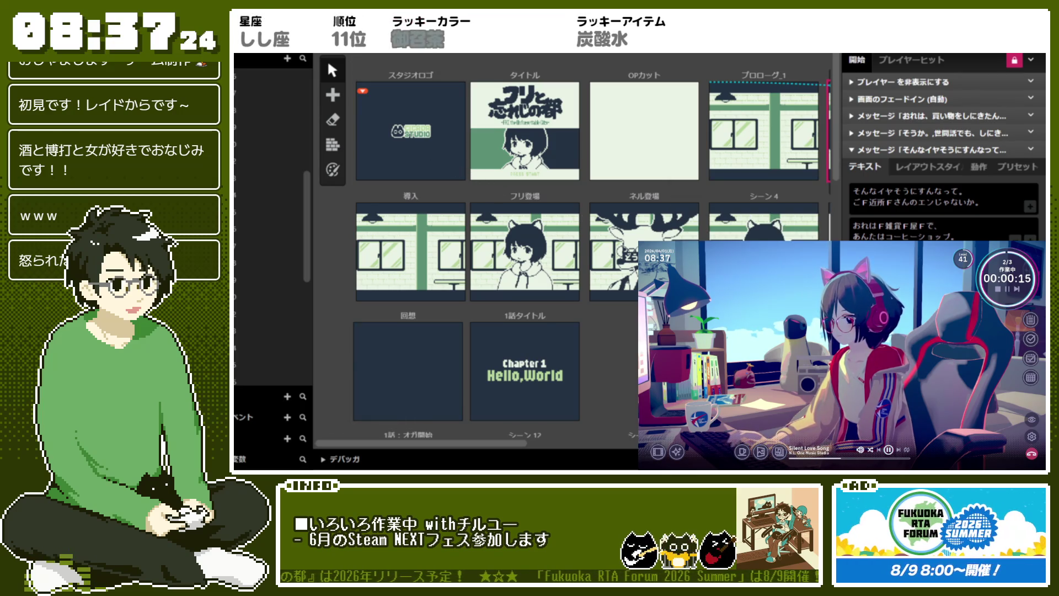
- Zoom out the scene map to show all chapter scenes, including both prologue scenes
scroll(611, 289, "down", 3)
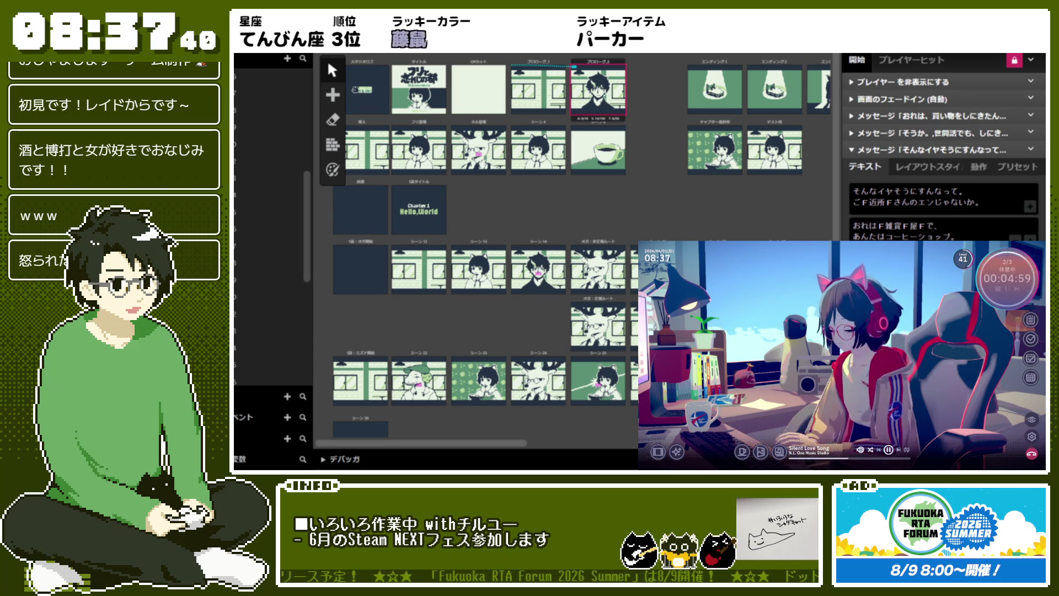
mouse_move(938, 150)
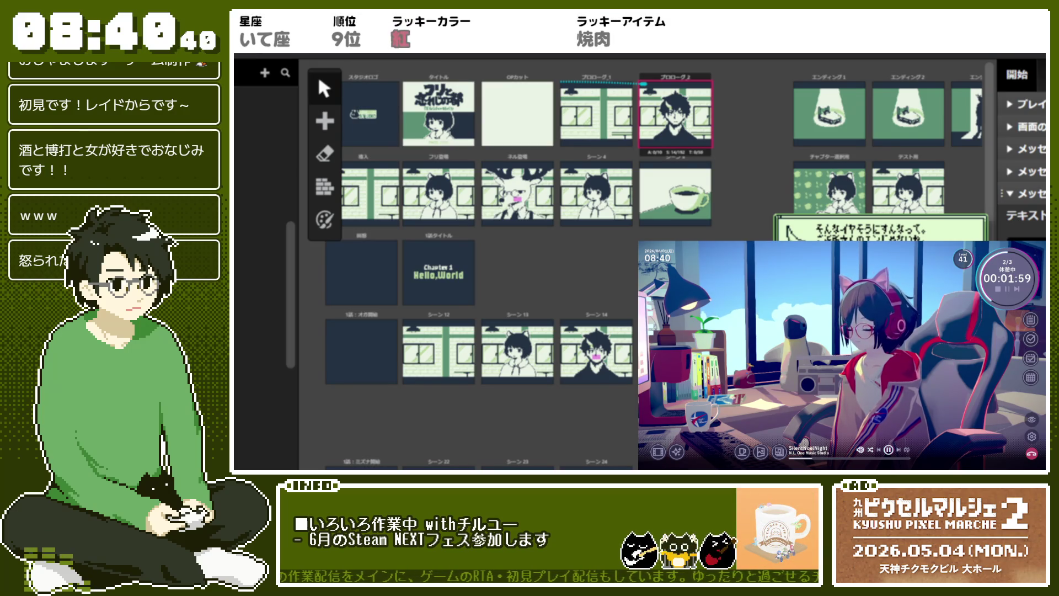
key("Return")
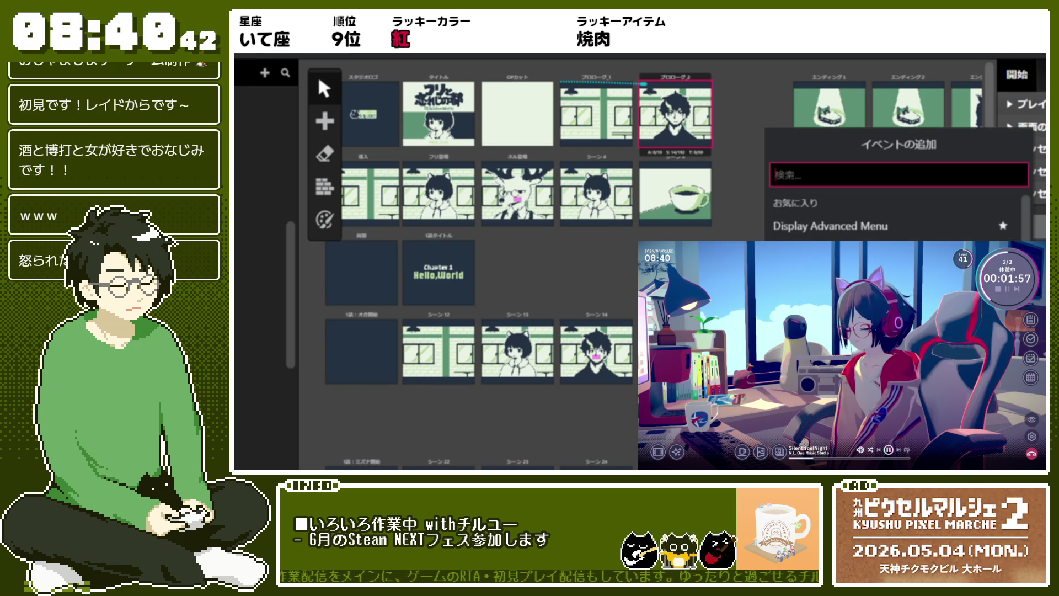
- Dismiss the stray event list, then reopen イベントの追加 for the プロローグ2 scene
key("Escape")
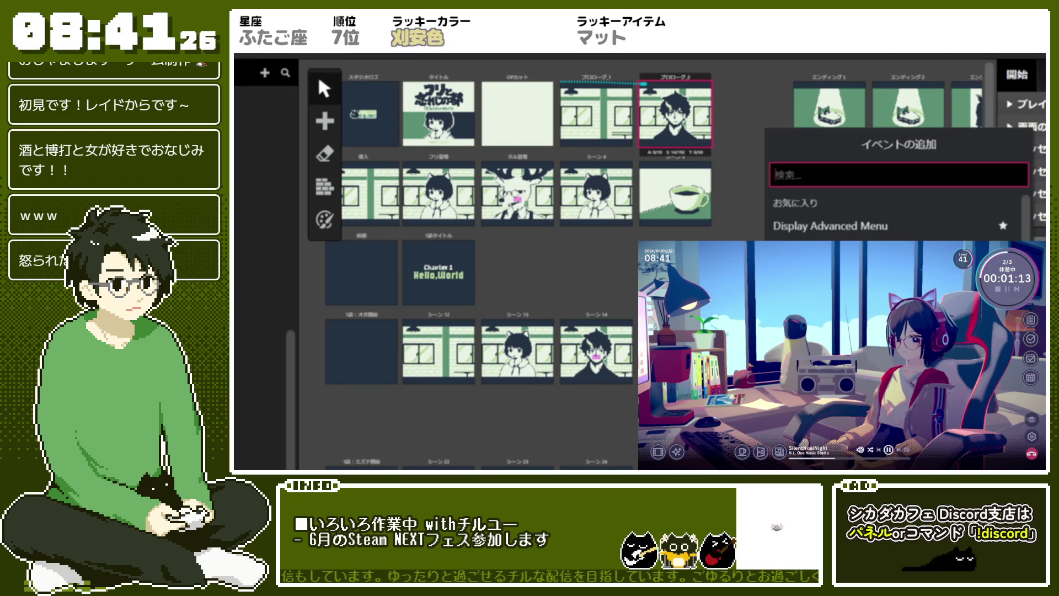
key("Escape")
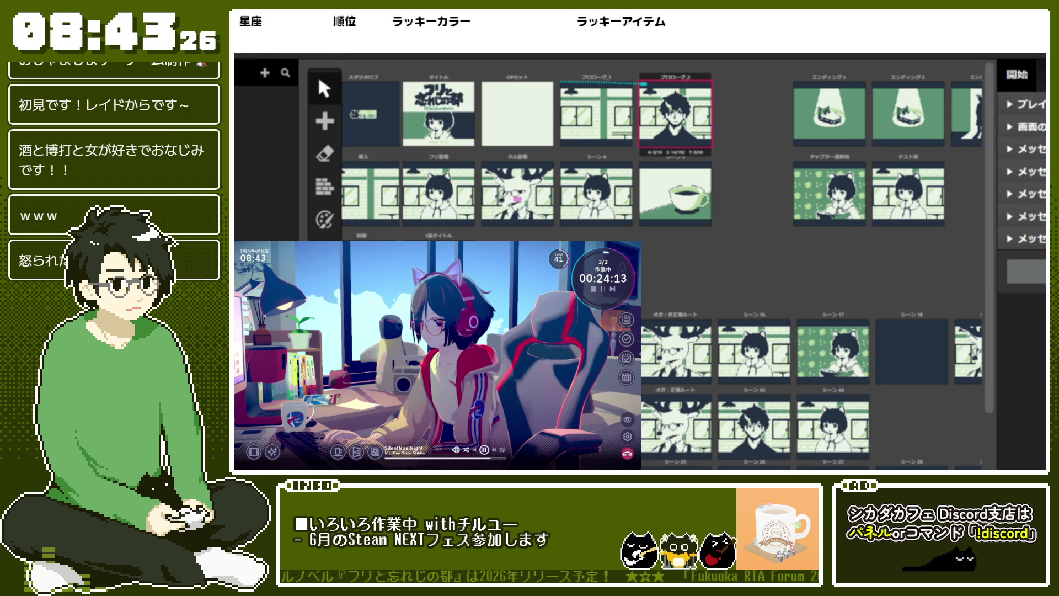
left_click(1024, 271)
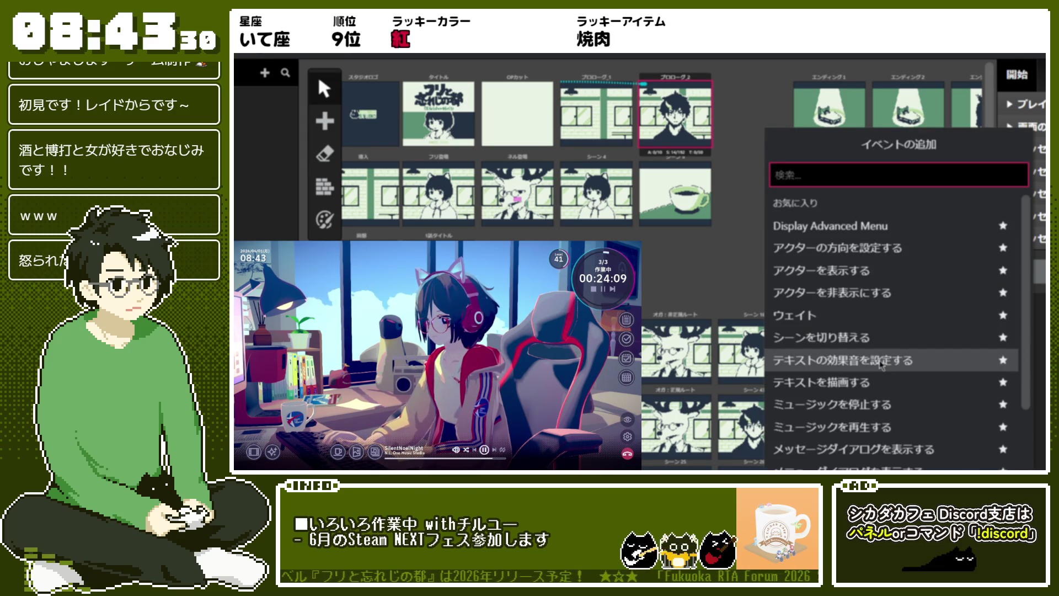
- Add a message dialog event with the line 売れなければ、店はつづかないさ。
left_click(861, 448)
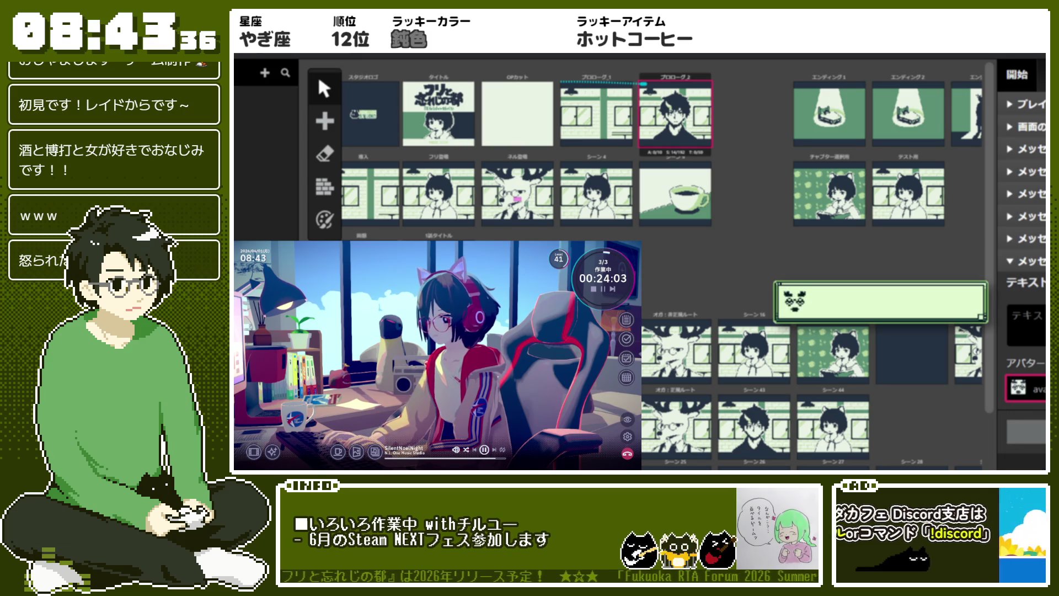
type("うれなけれ")
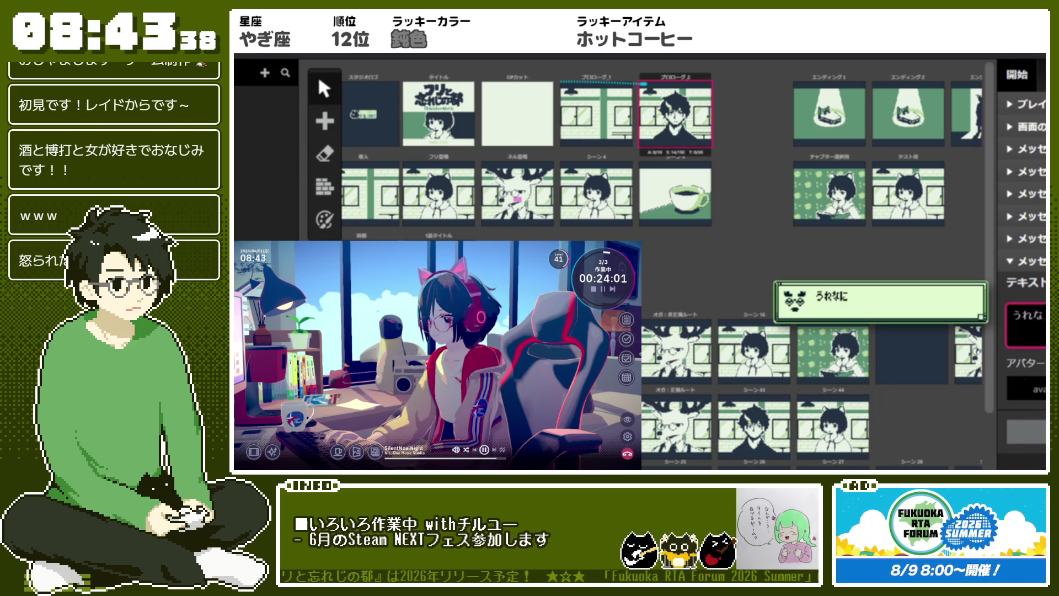
type("ば")
key("space")
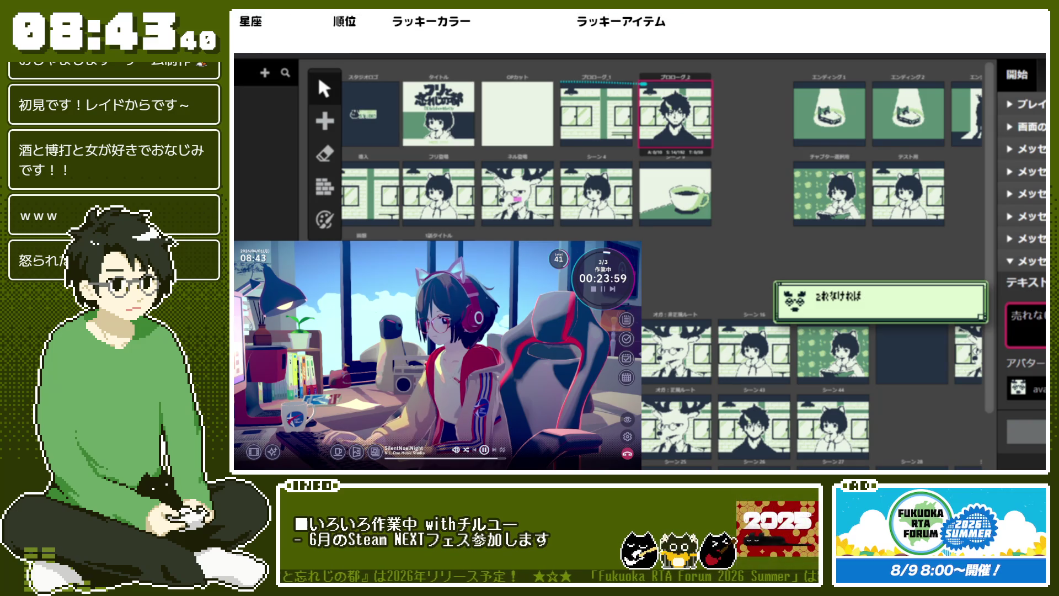
key("Return")
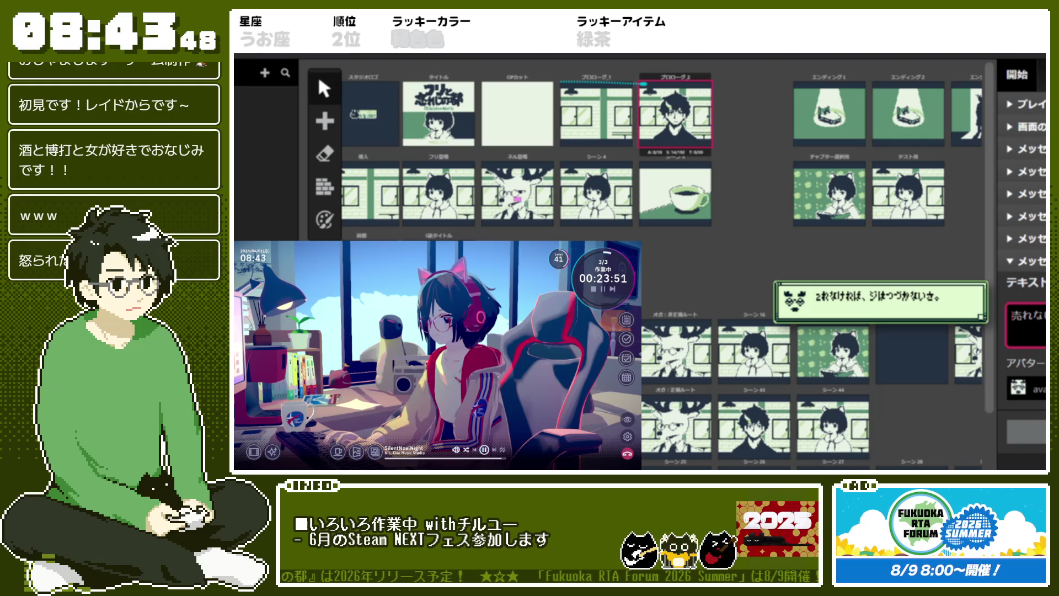
- Set the next message's line to 世間話ではなかったのかい? and collapse the panel
type("F売")
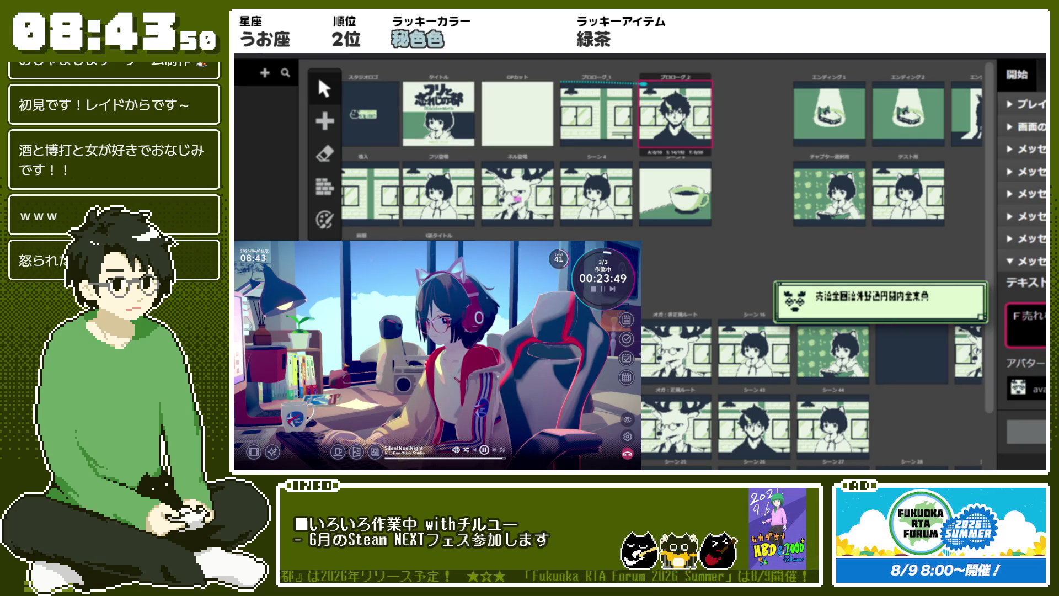
type("F")
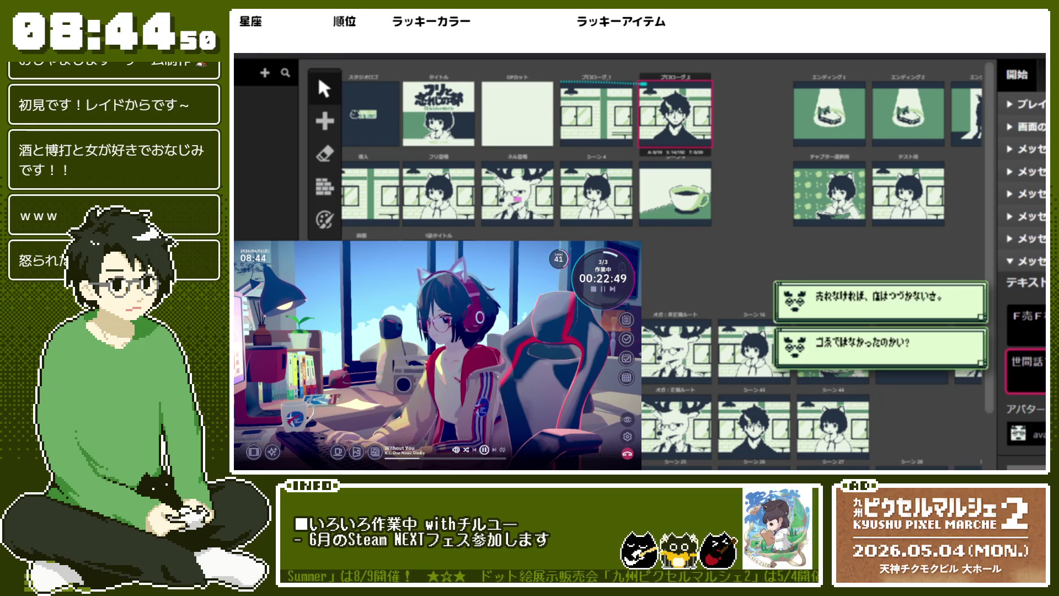
type("!!")
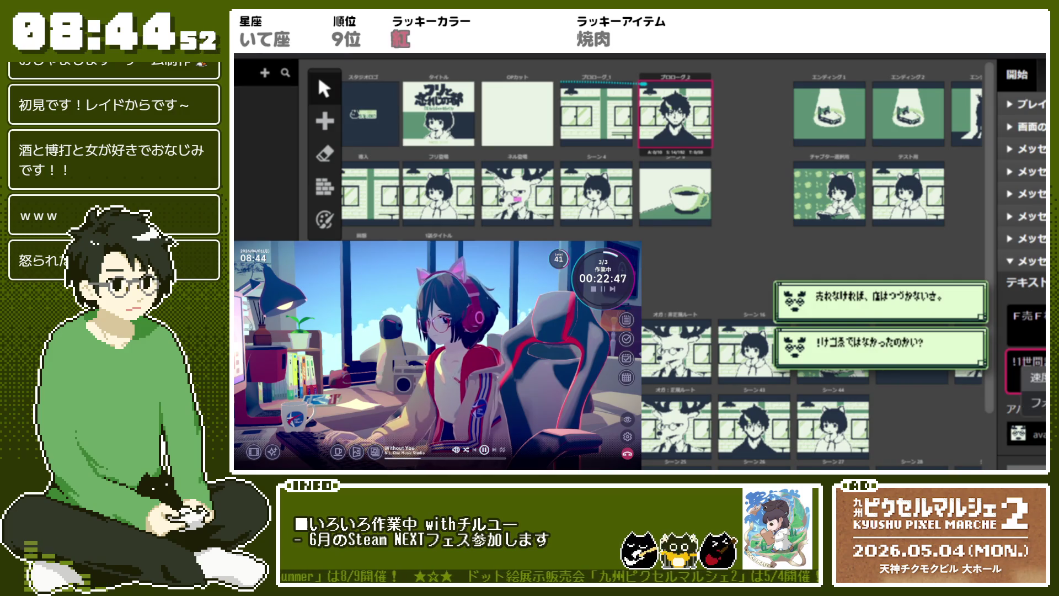
key("BackSpace")
key("BackSpace")
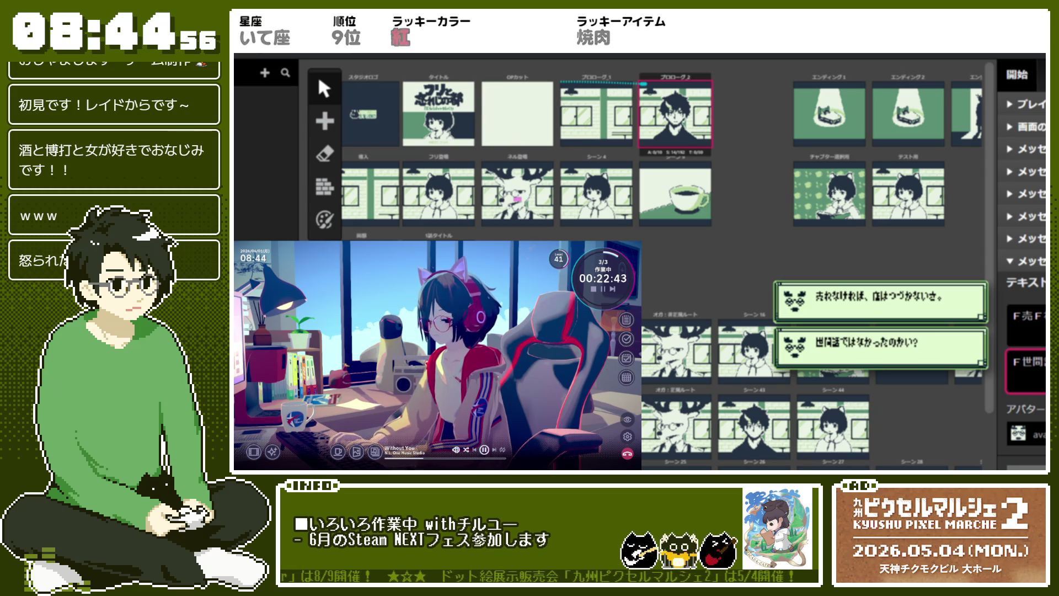
key("Escape")
left_click(1025, 293)
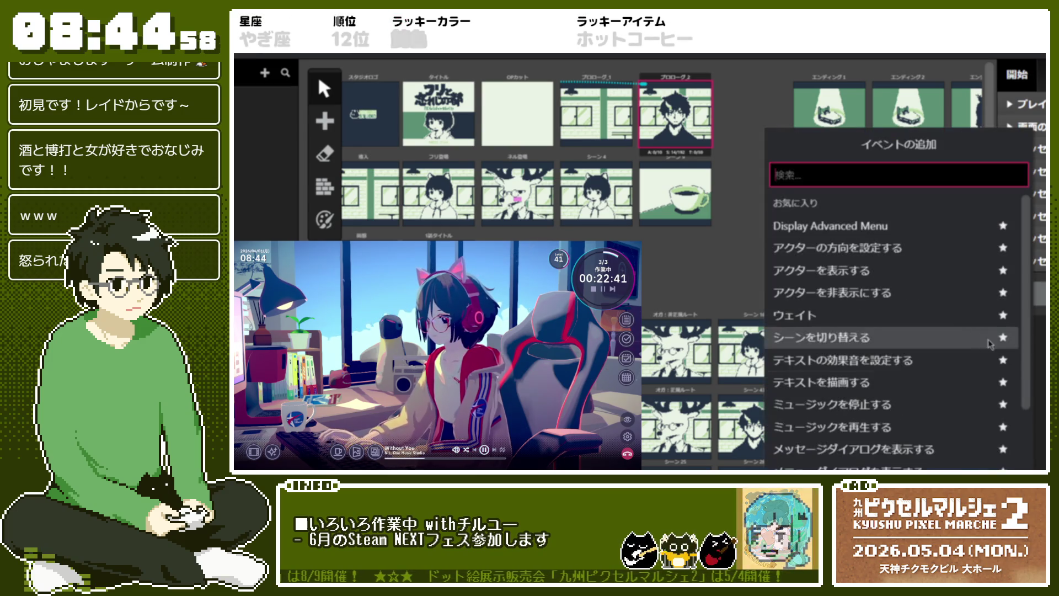
- Add a 通常会話 message dialog event and choose its avatar image
left_click(882, 447)
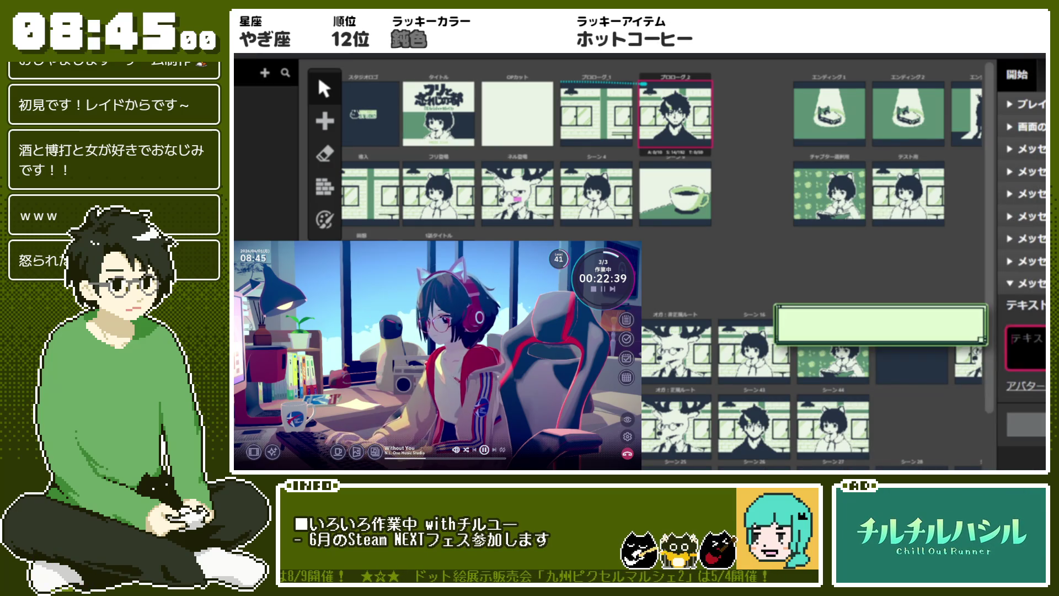
left_click(1026, 411)
left_click(1026, 347)
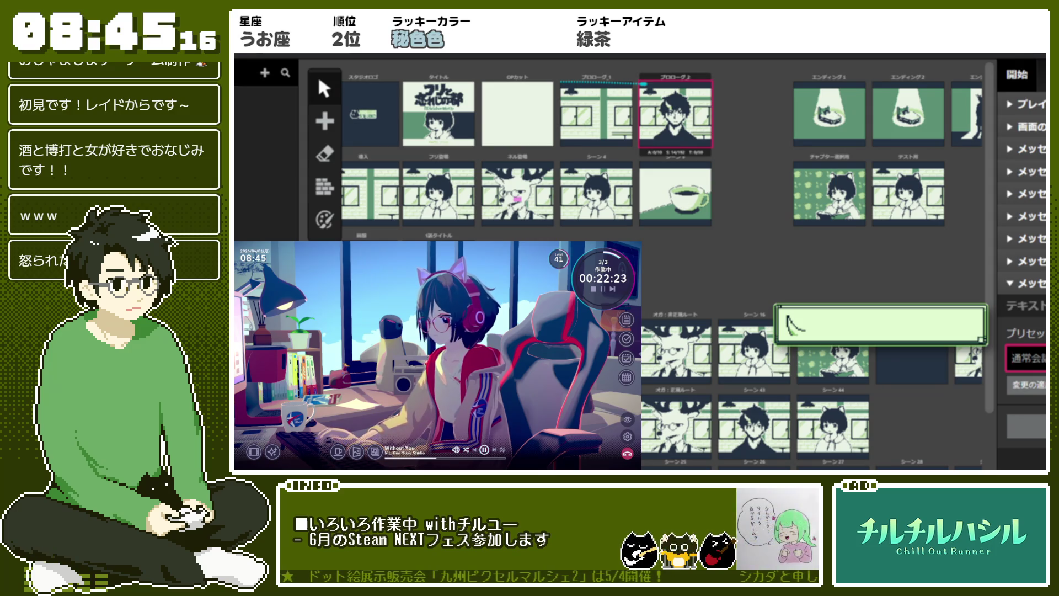
- Keep the message preset unchanged and type the line's opening ああ、そうそう
left_click(1025, 358)
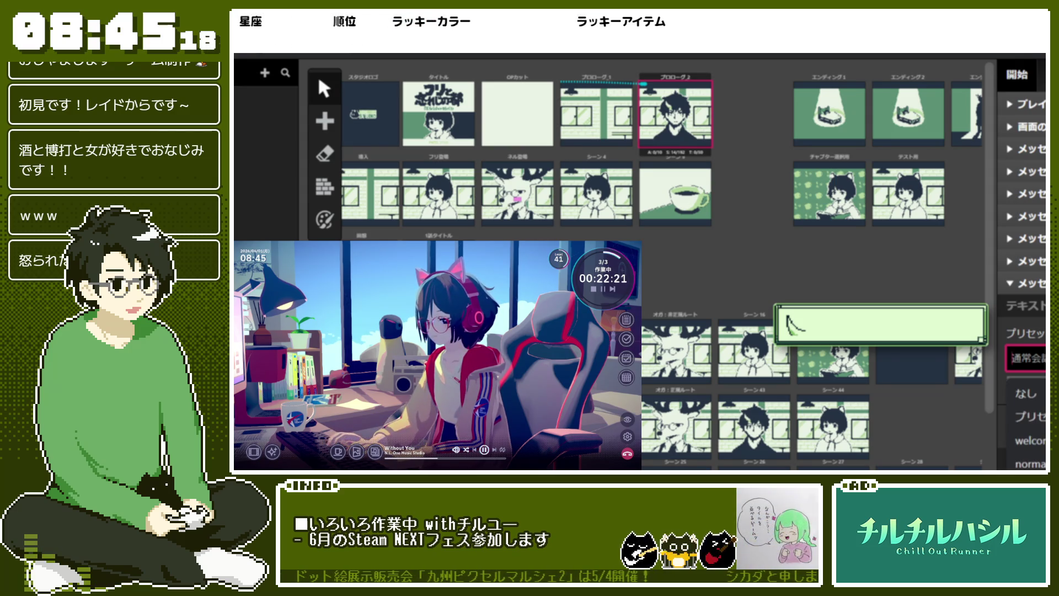
key("Escape")
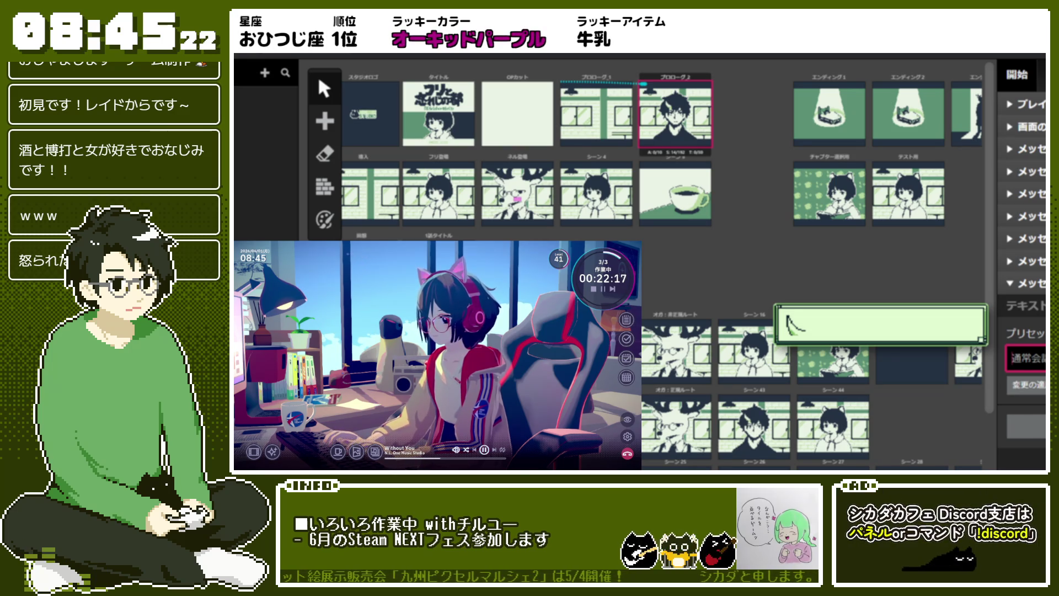
key("space")
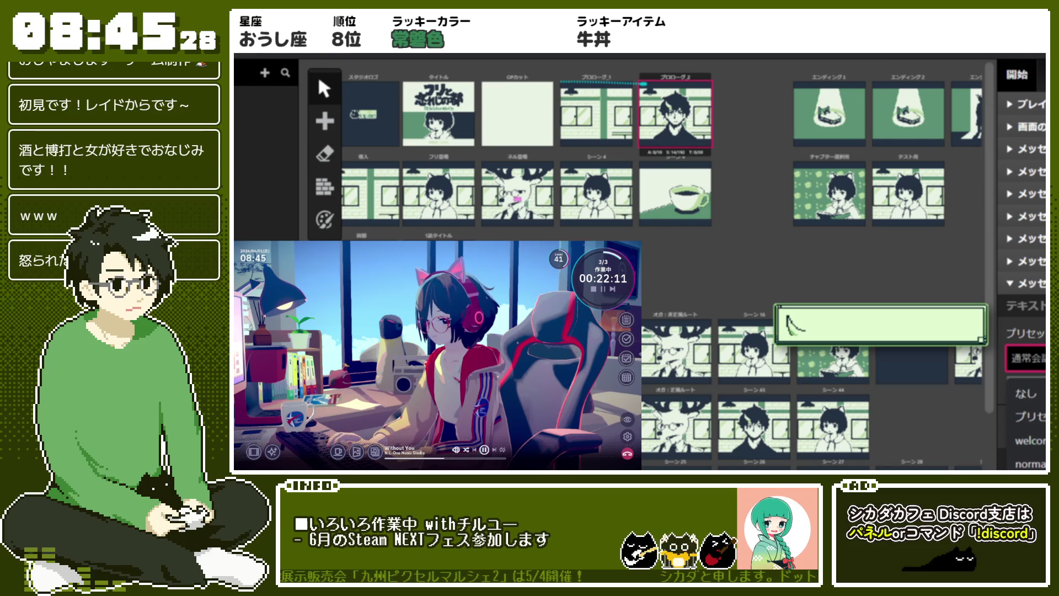
key("Return")
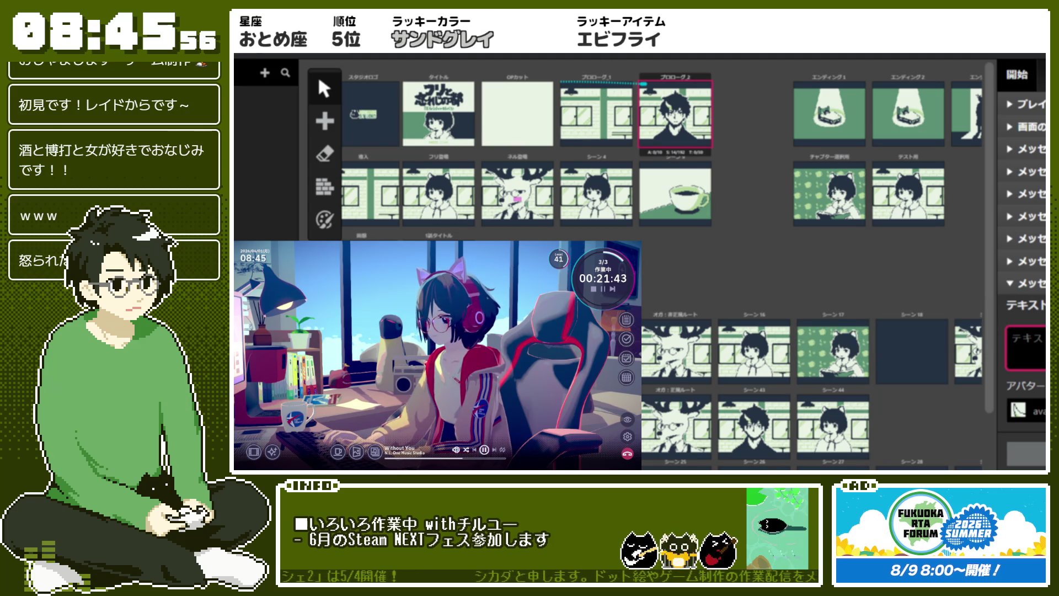
type("aa")
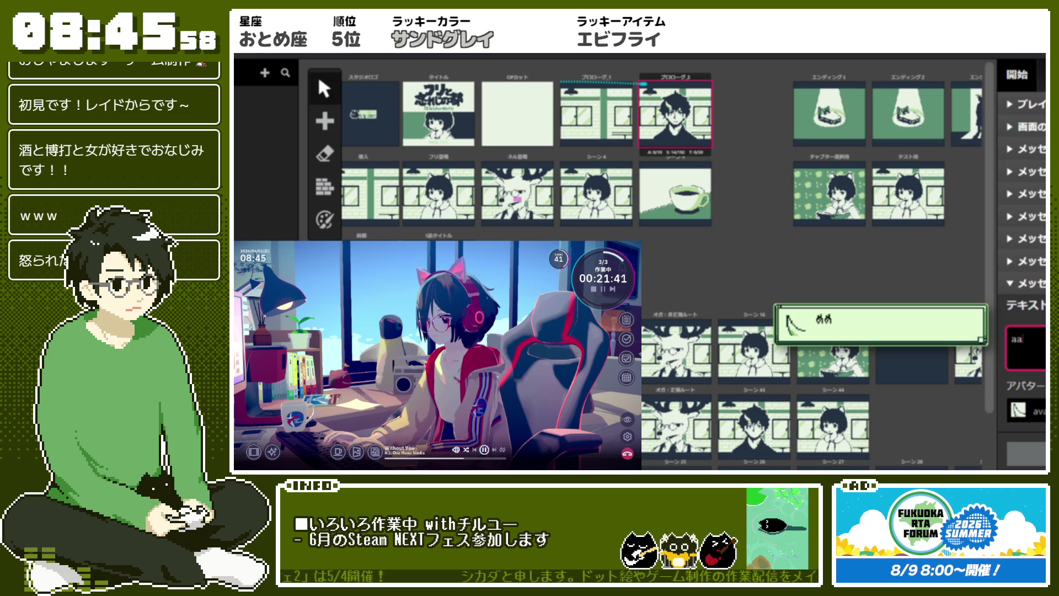
key("Return")
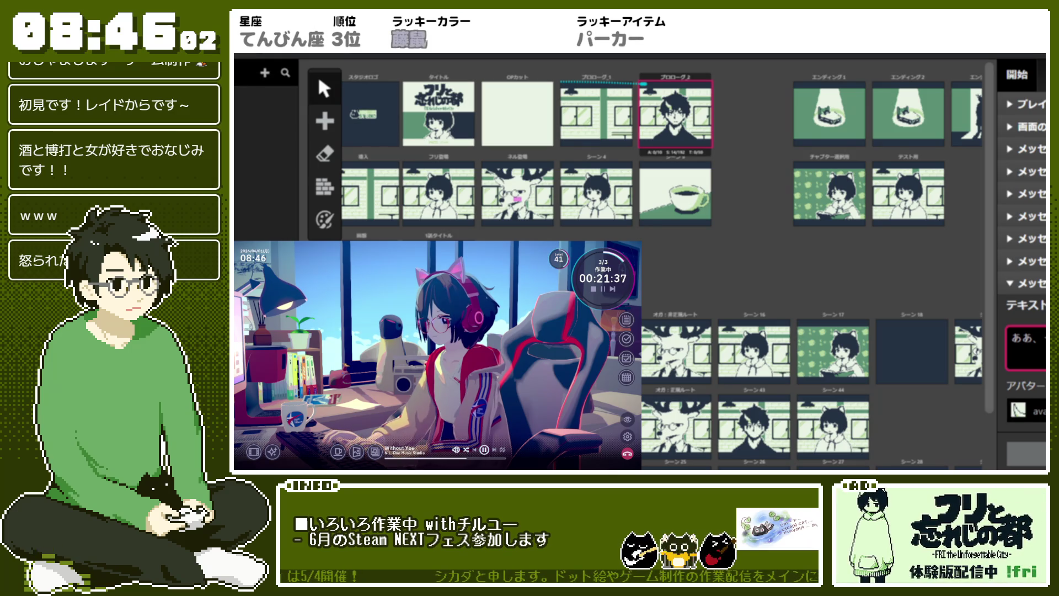
type("sousou.")
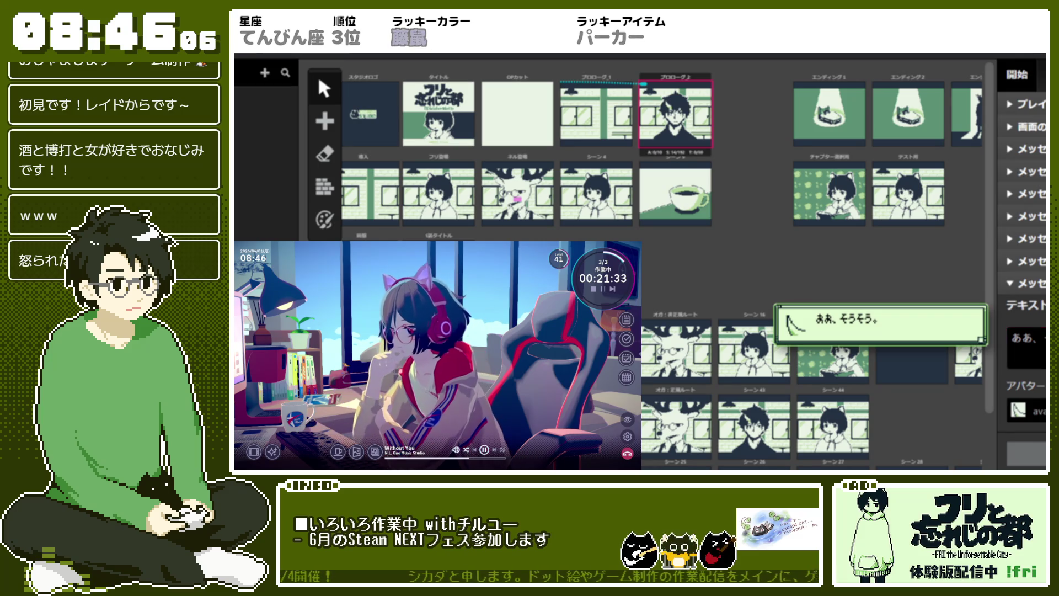
- Open the next message event and finish its 〈クロガネ〉 line ending 知ってるな?
left_click(1010, 283)
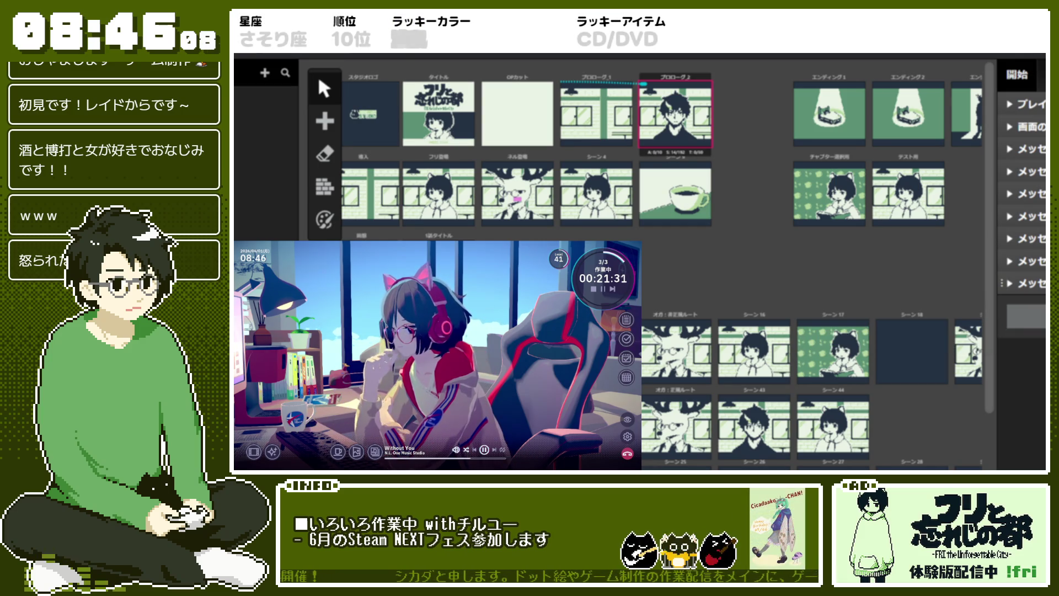
left_click(1009, 283)
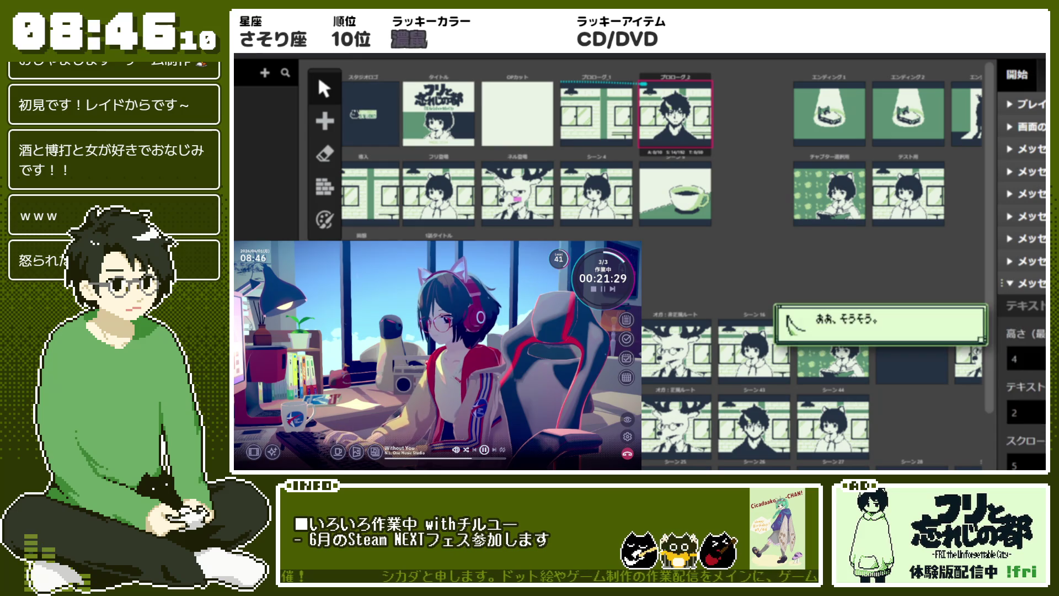
left_click(1010, 283)
left_click(1010, 283)
left_click(1009, 283)
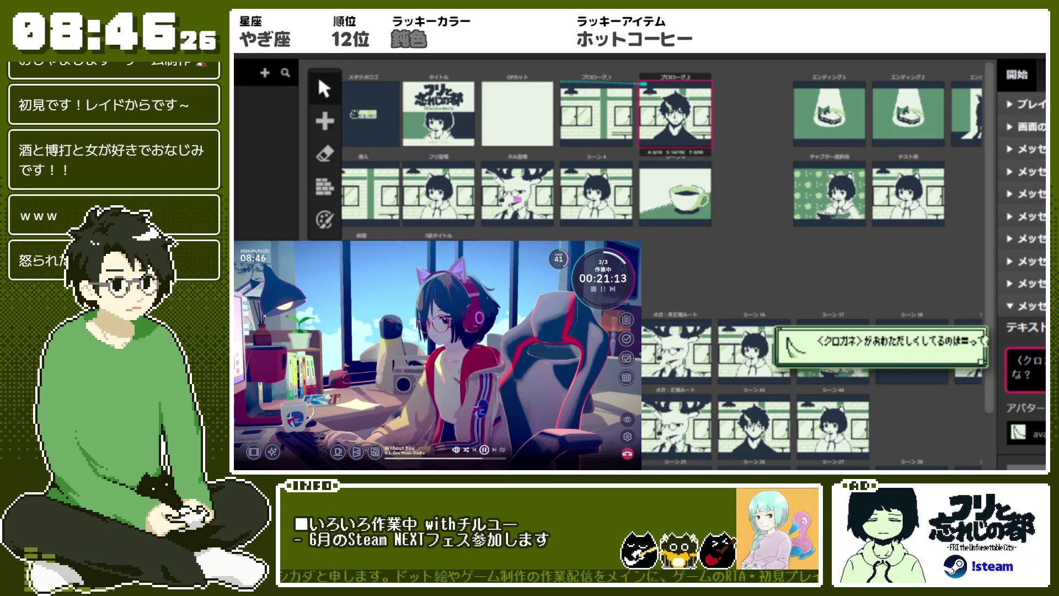
type("るな?")
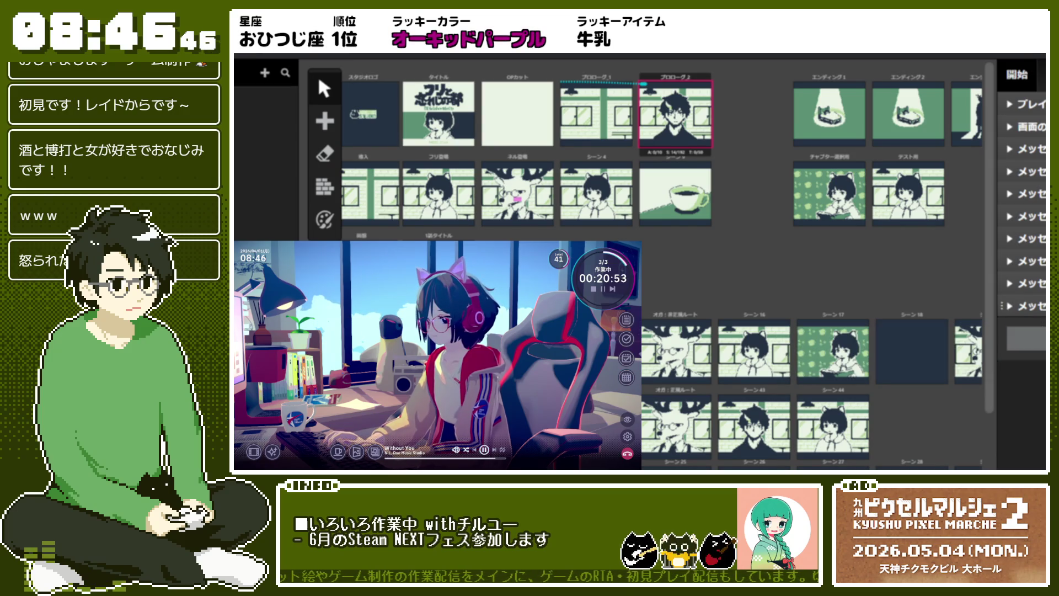
left_click(902, 271)
- Add a message event with the line こんな状態だと、さっぱりだね。 and collapse it
left_click(902, 311)
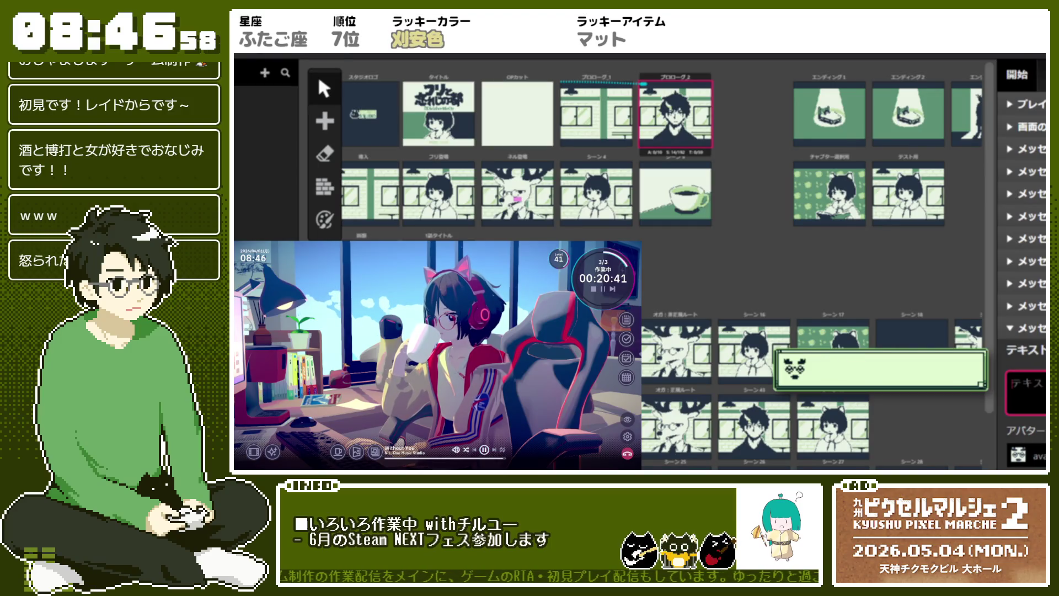
key("ctrl+z")
key("ctrl+y")
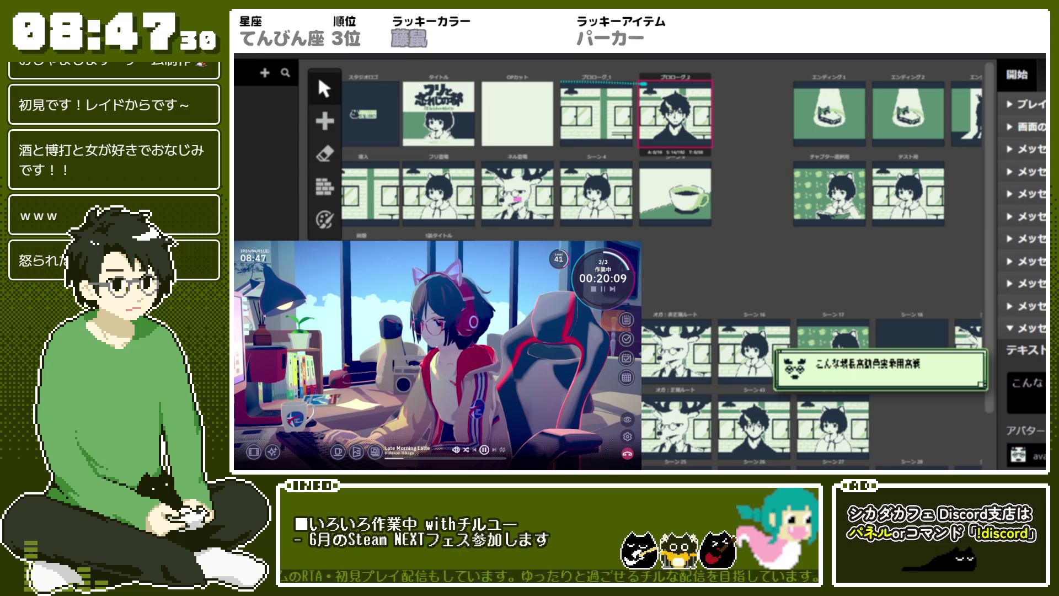
left_click(1025, 391)
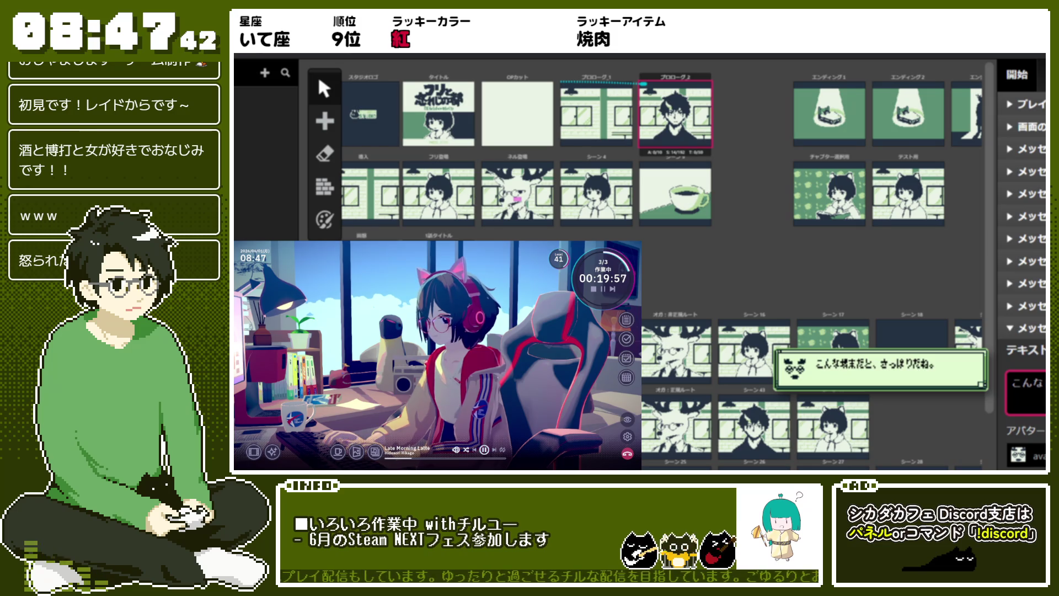
left_click(1009, 327)
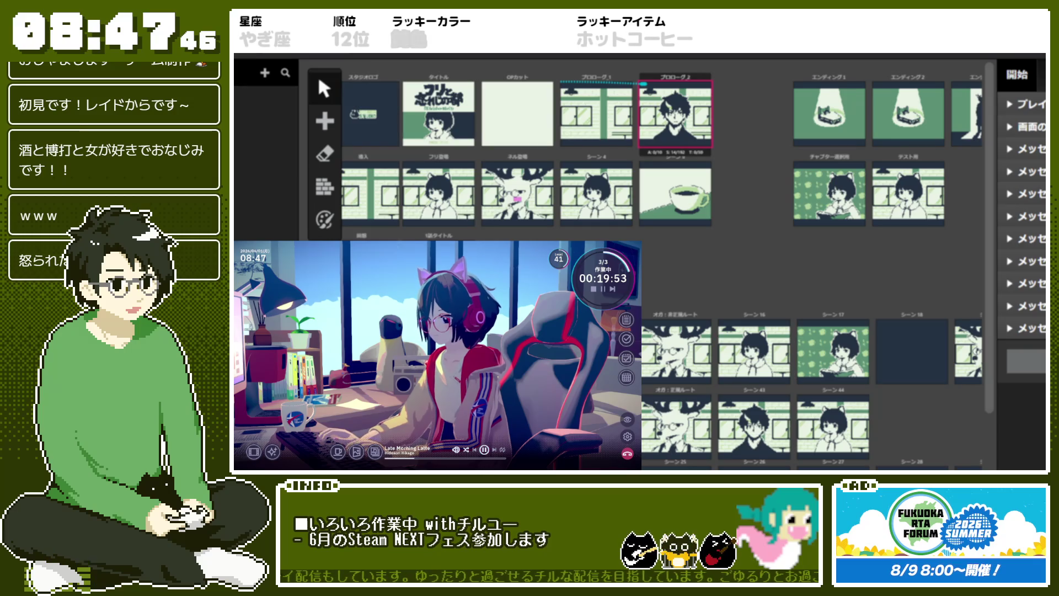
- Select the プロローグ1 scene and expand its プレイ event to view the opening script
left_click(617, 82)
right_click(612, 71)
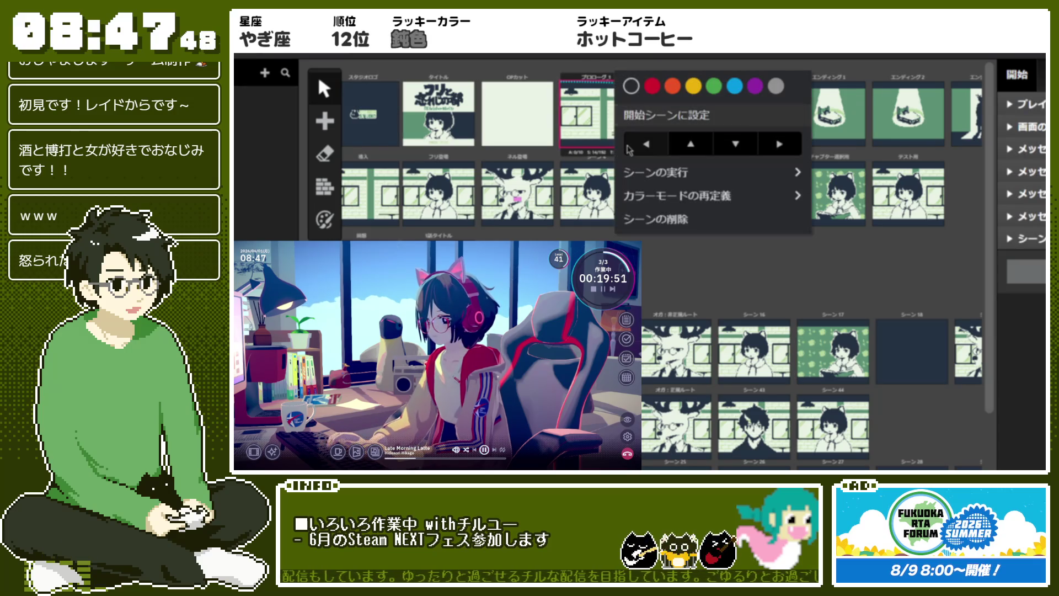
key("Escape")
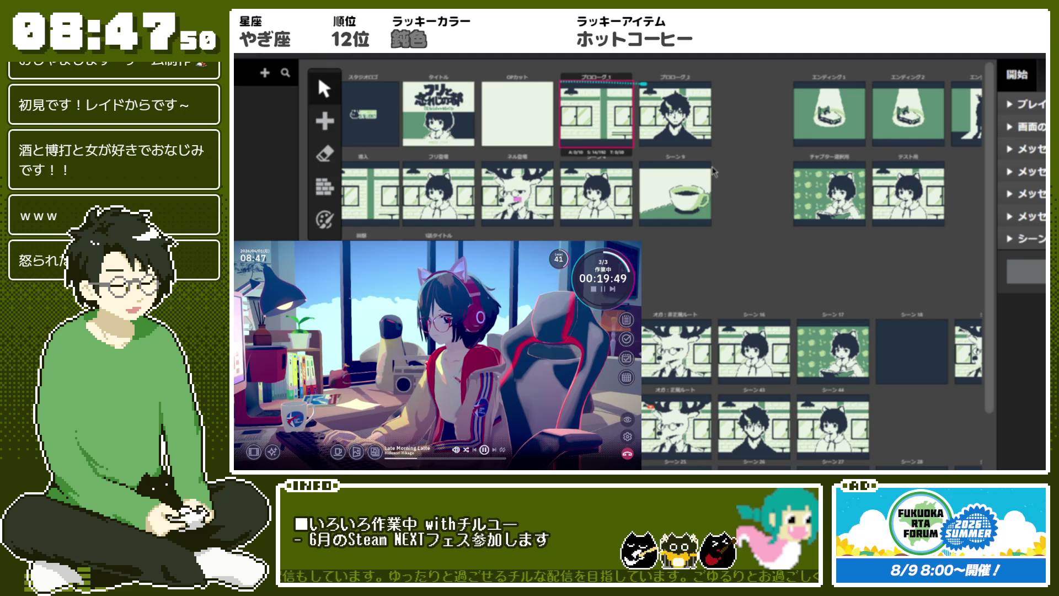
left_click(1012, 103)
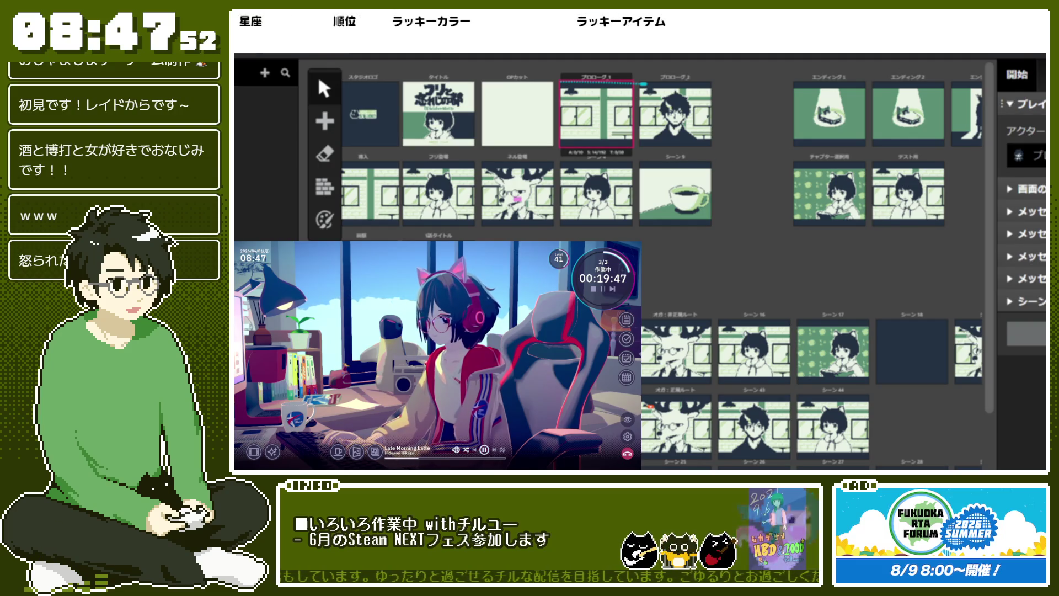
scroll(1021, 264, "up", 10)
scroll(1023, 265, "up", 2)
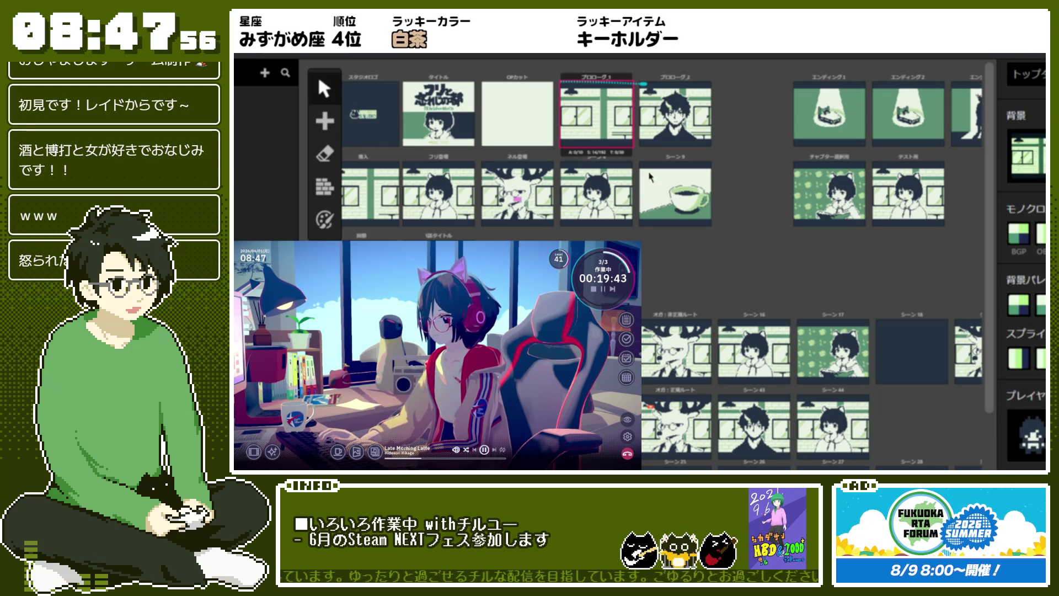
scroll(1023, 265, "down", 10)
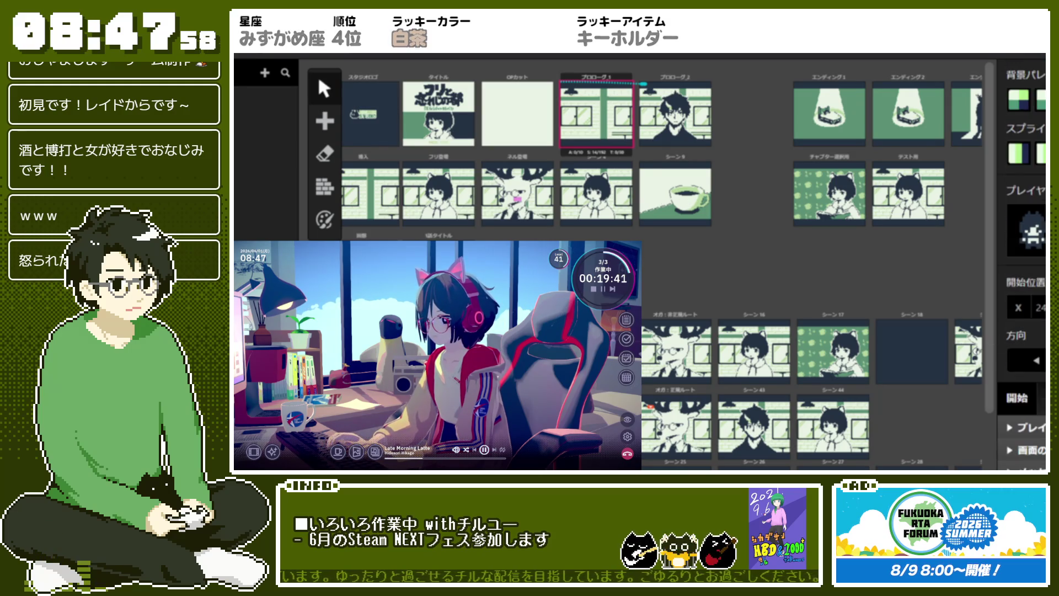
right_click(584, 91)
- Make プロローグ1 the starting scene and playtest its first dialogue lines
left_click(605, 102)
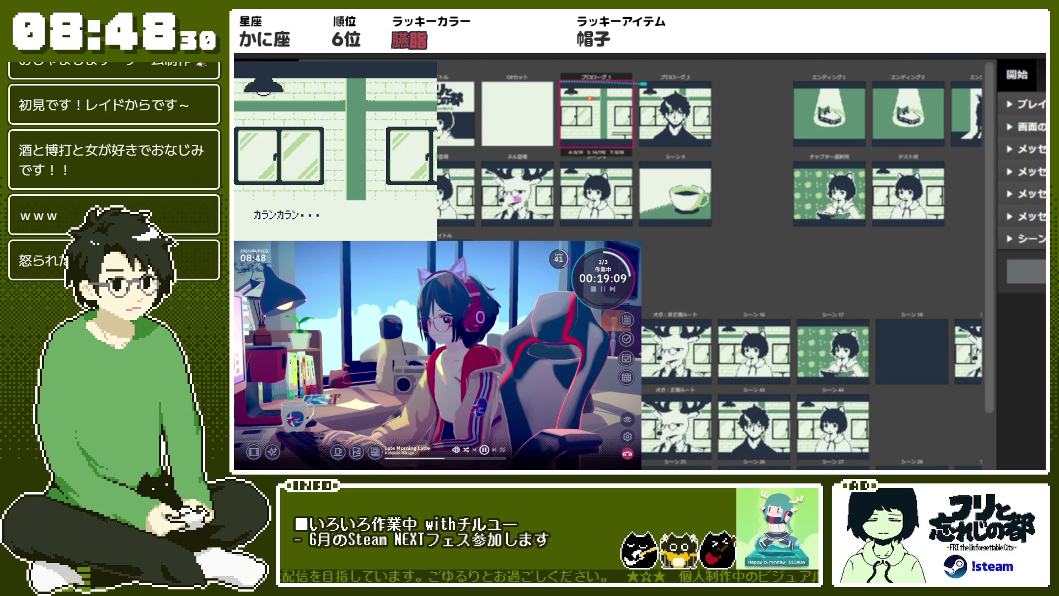
key("Return")
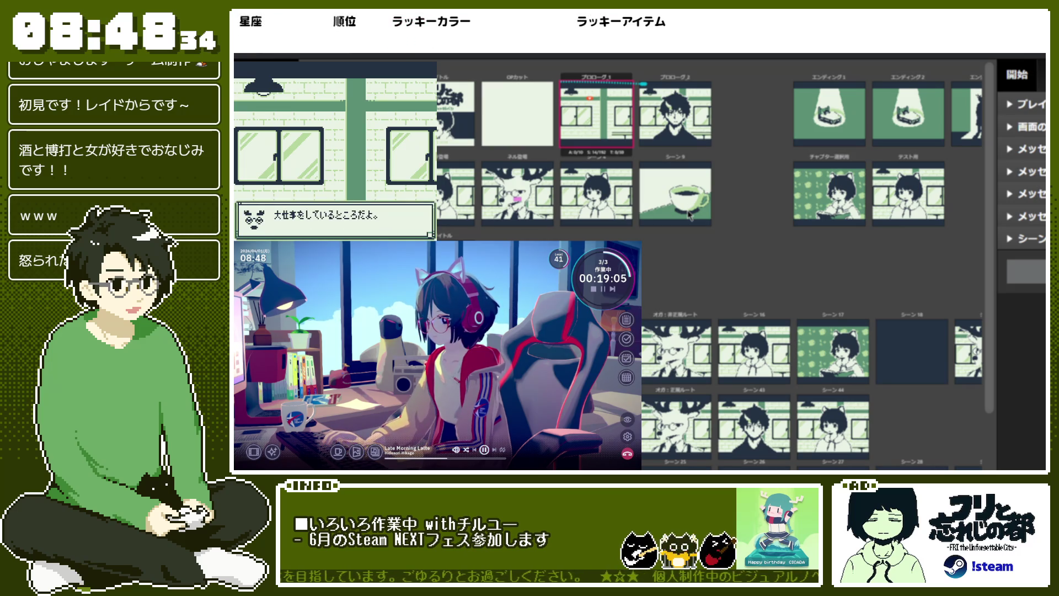
key("Return")
key("Return")
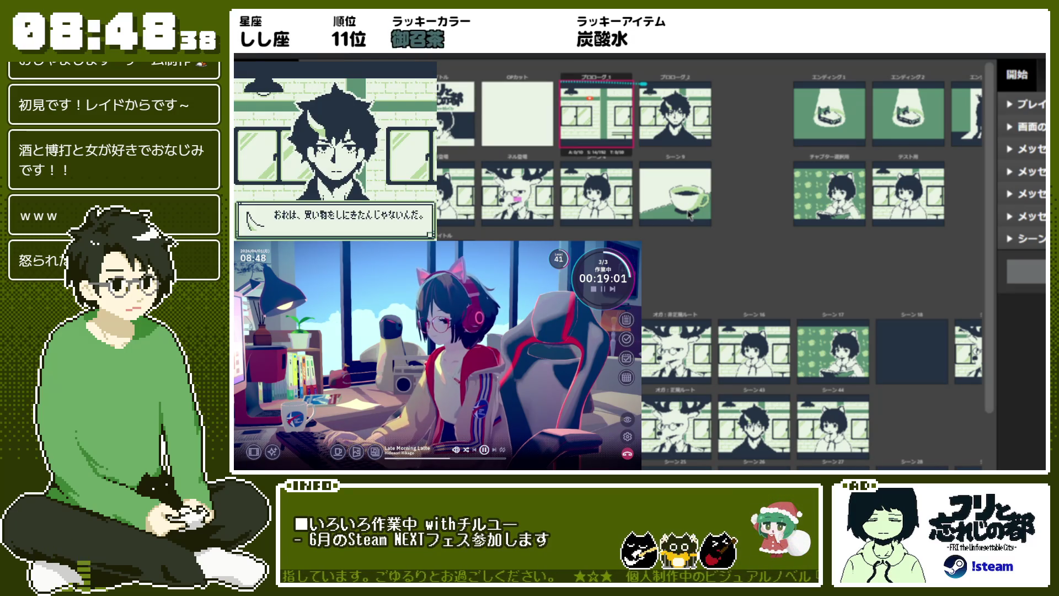
key("Return")
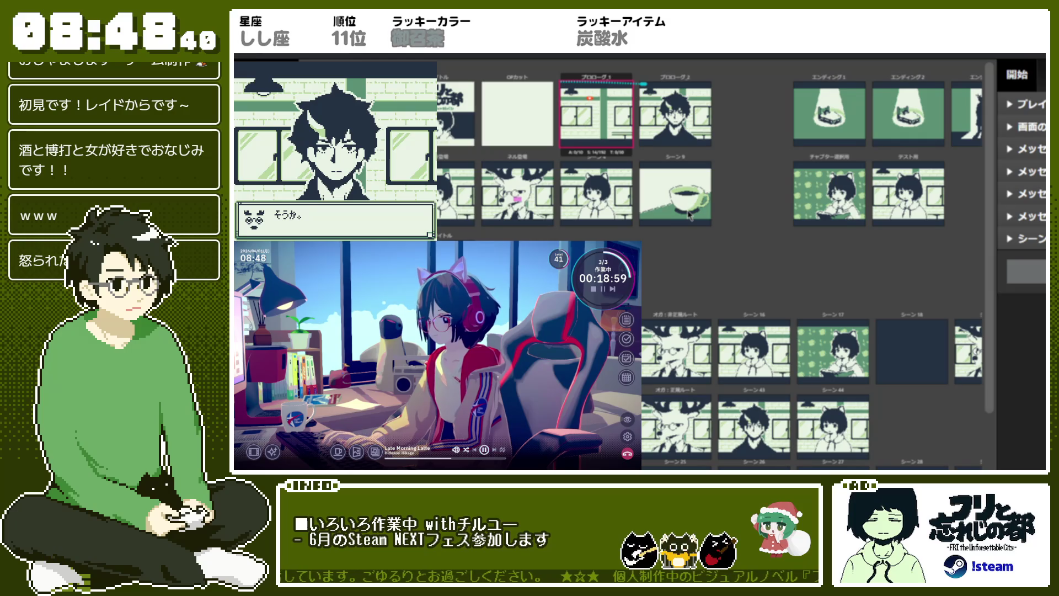
- Advance through the remaining prologue dialogue until the final message closes
key("Return")
key("Return")
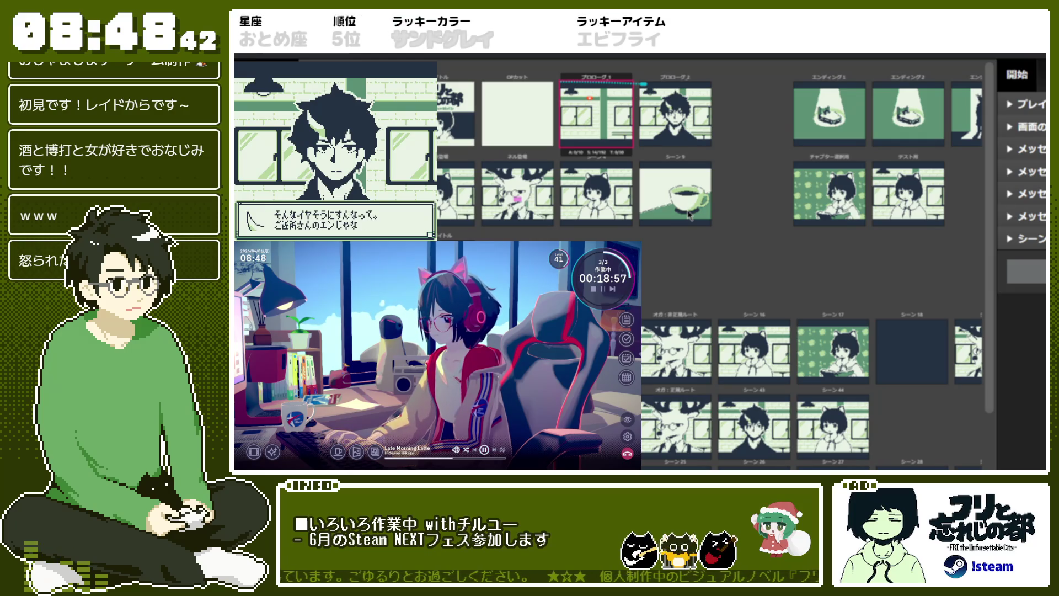
key("Return")
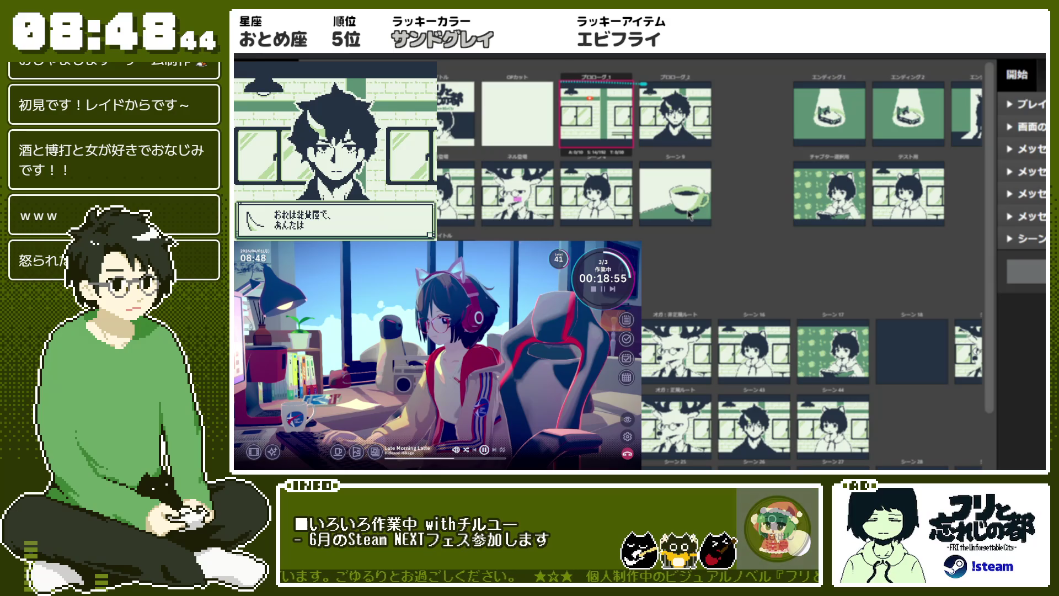
key("Return")
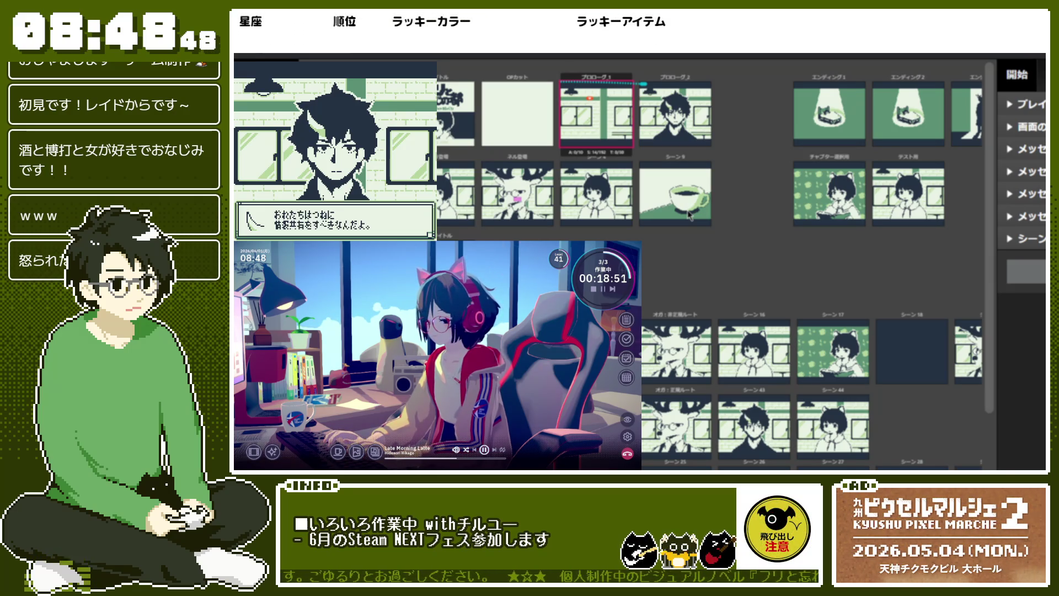
key("Return")
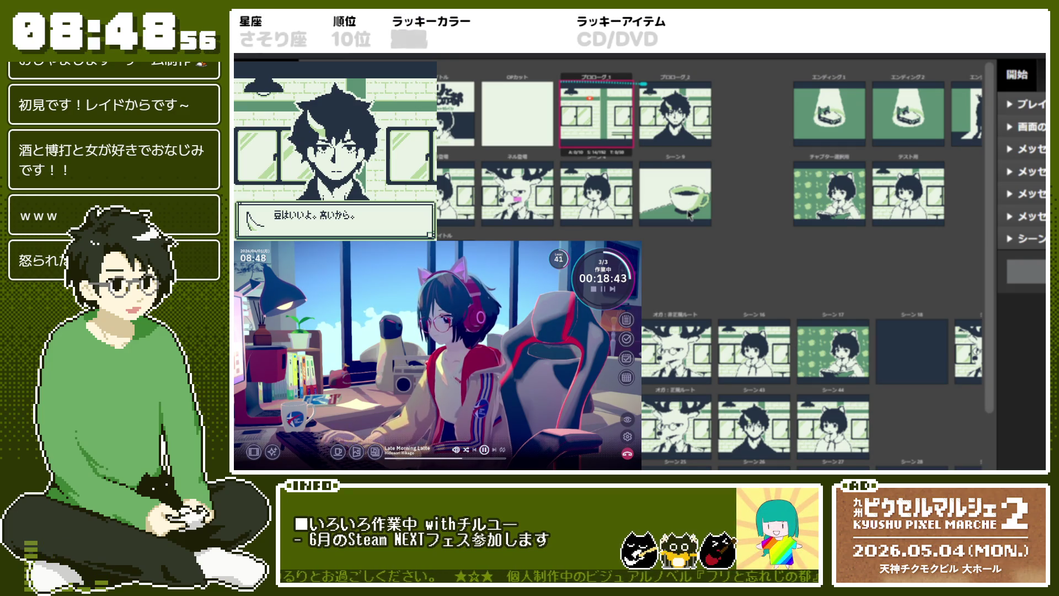
key("Return")
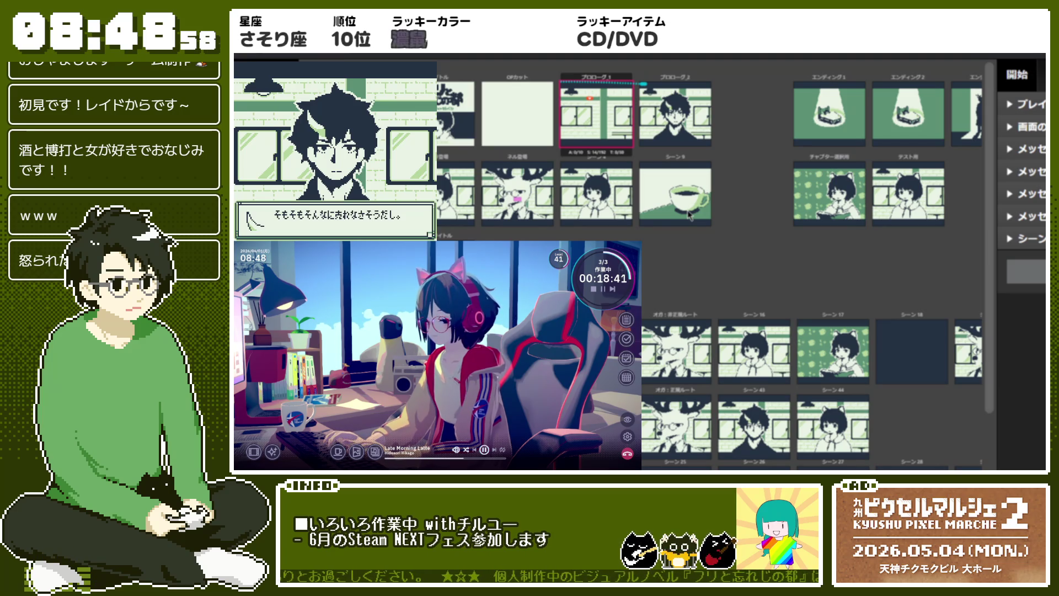
key("Return")
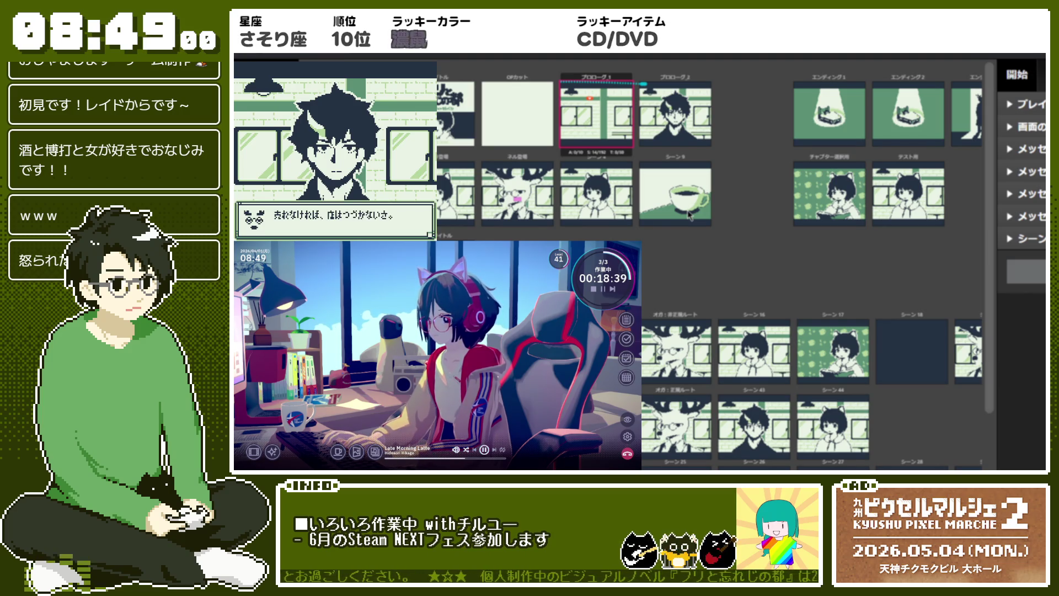
key("Return")
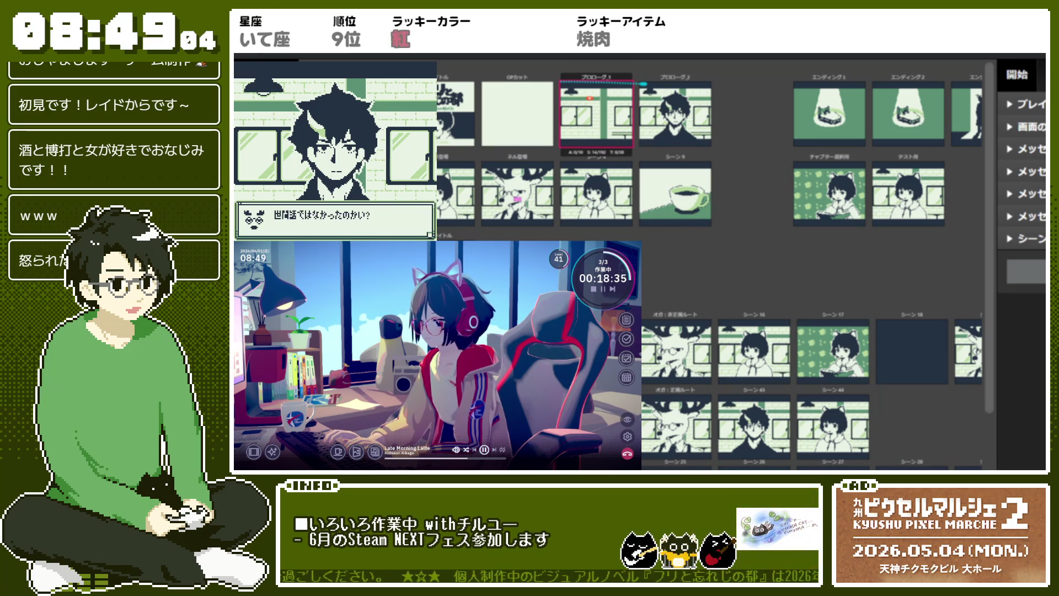
key("Return")
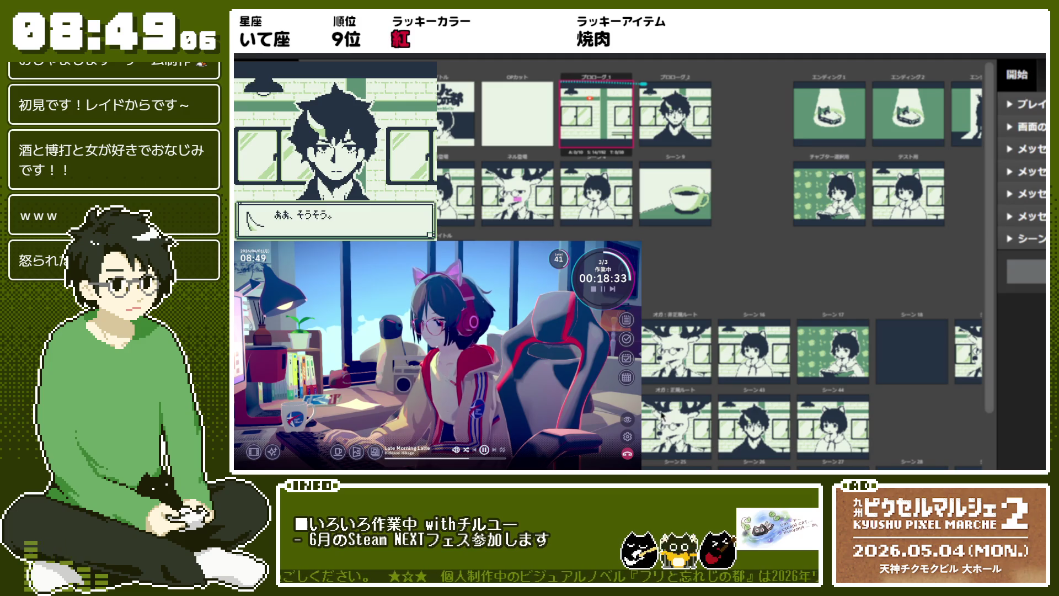
key("Return")
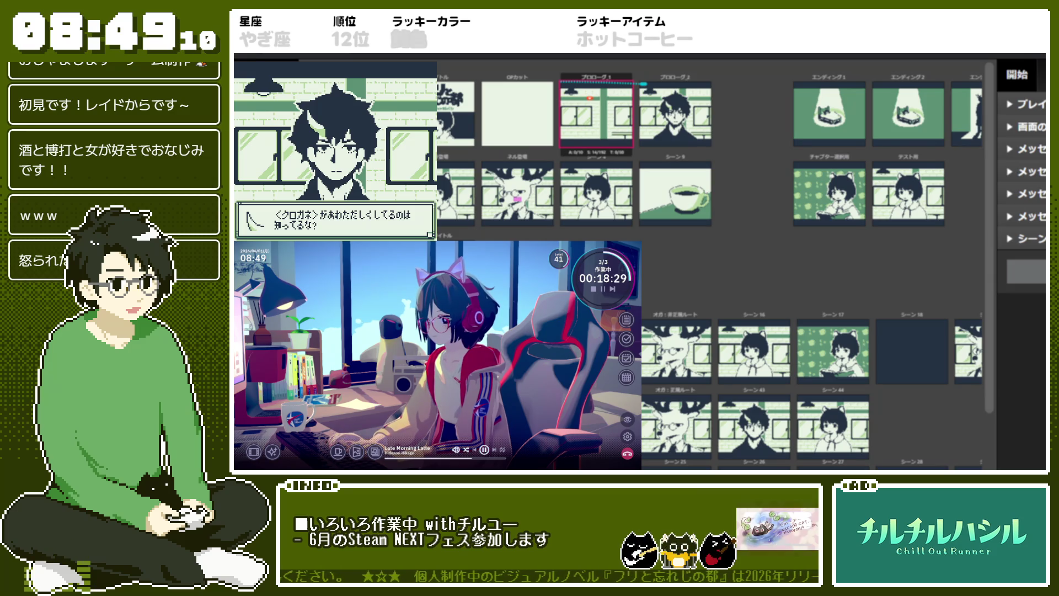
key("Return")
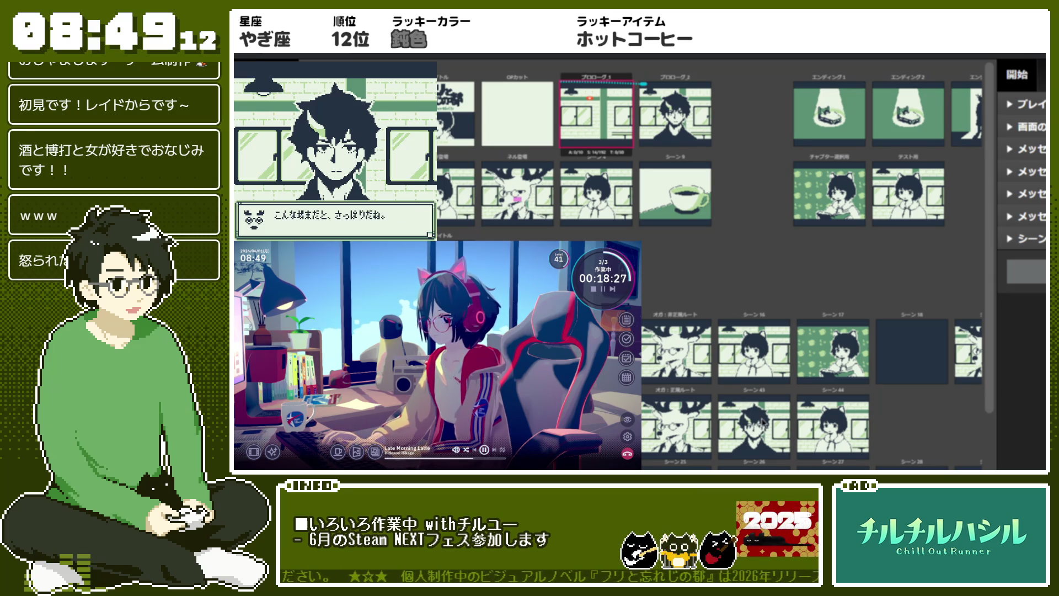
key("Return")
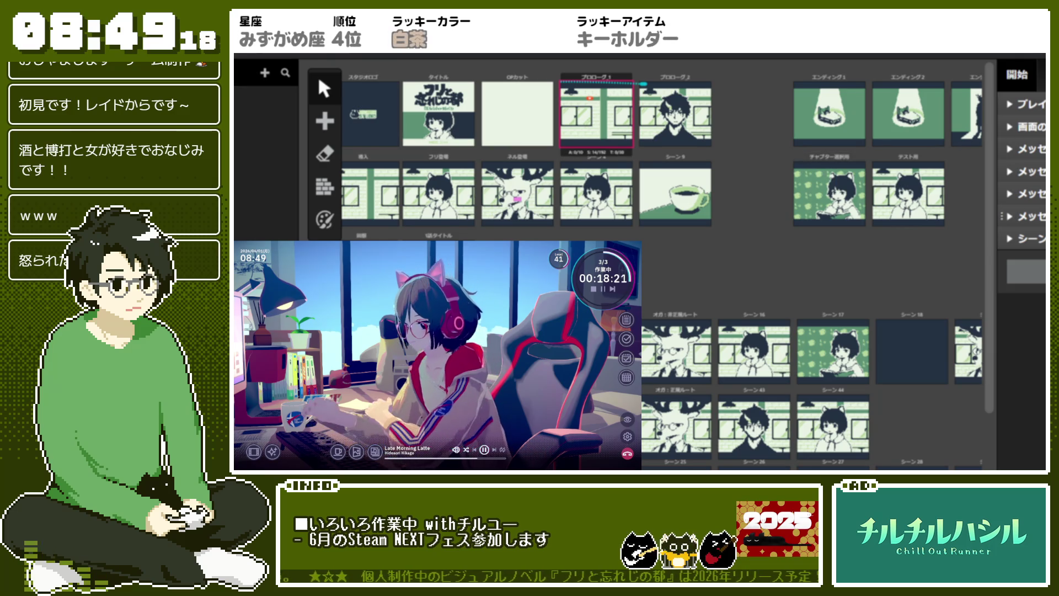
- In プロローグ2, rewrite a message to read ご近所さんだよ。 and begin the next line with 最近は
left_click(675, 114)
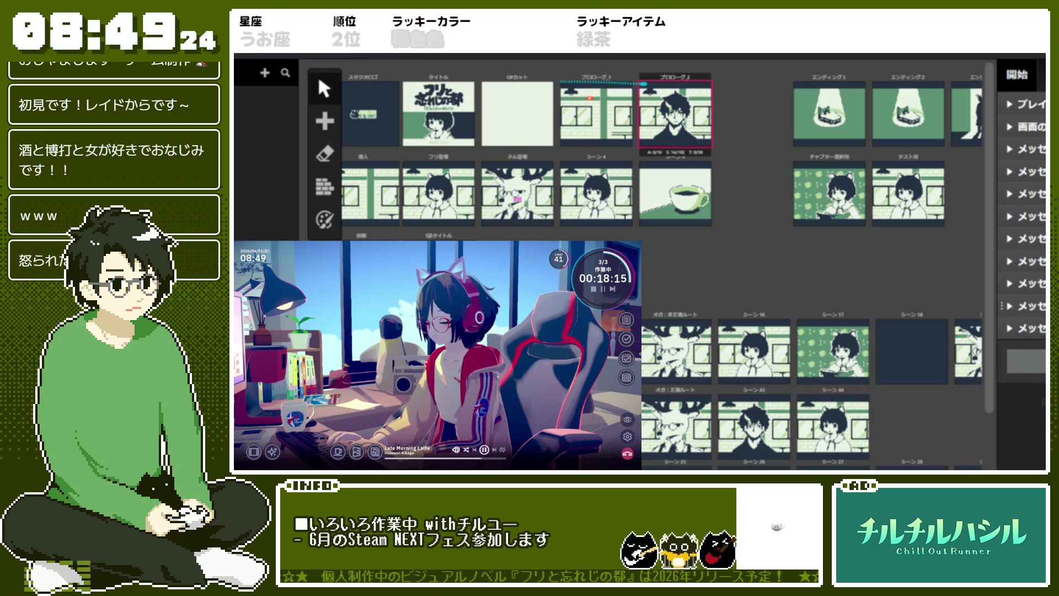
left_click(1020, 305)
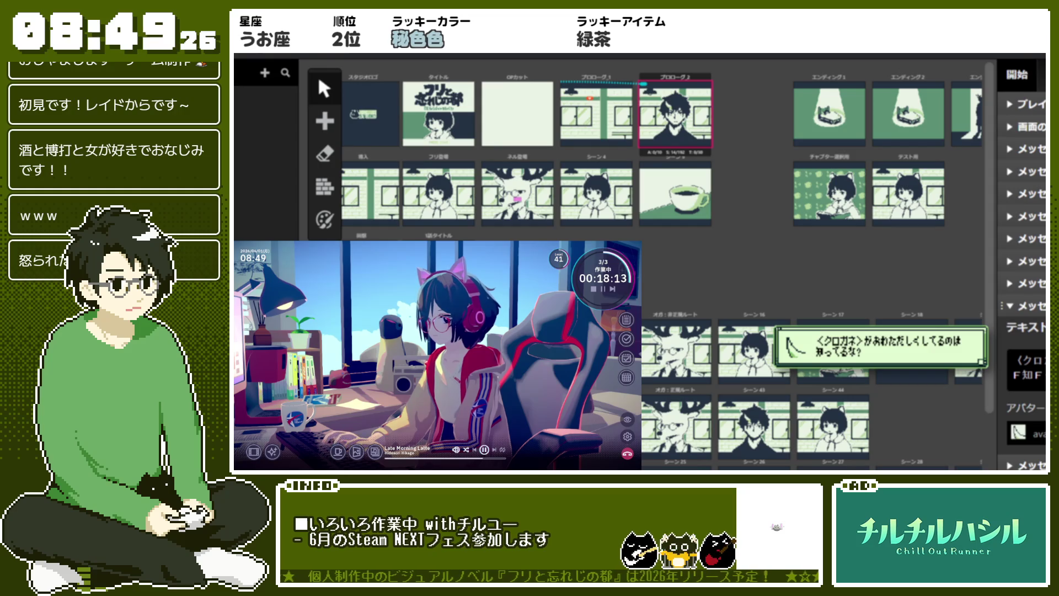
left_click(1020, 350)
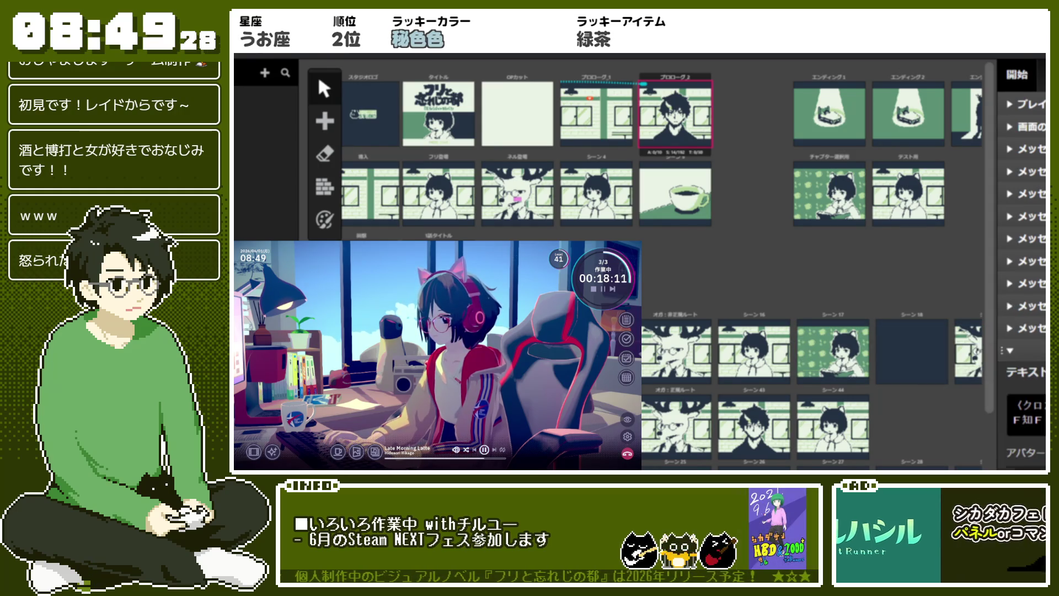
left_click(1013, 406)
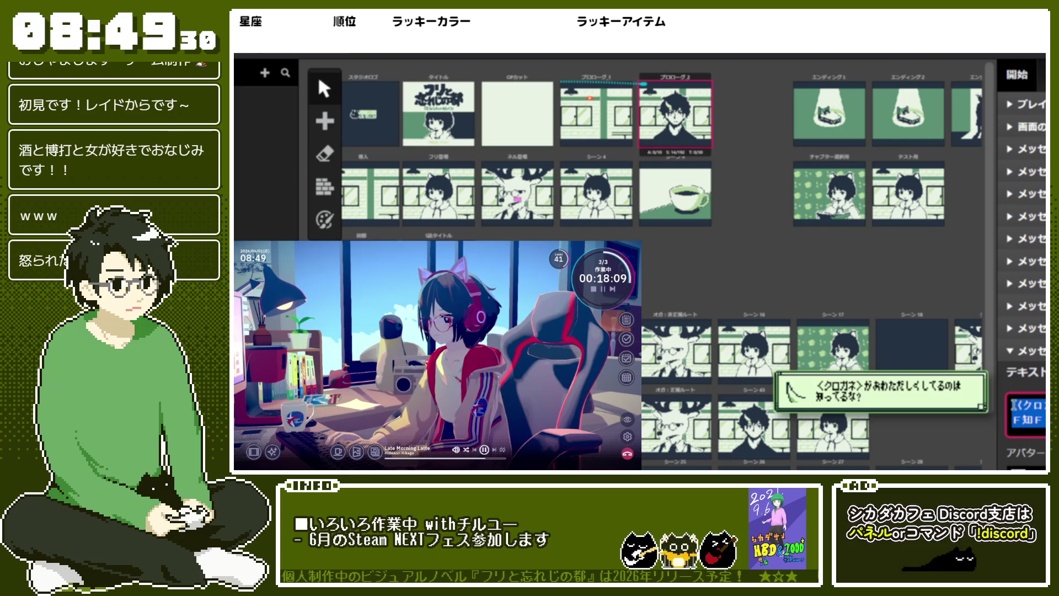
type("k")
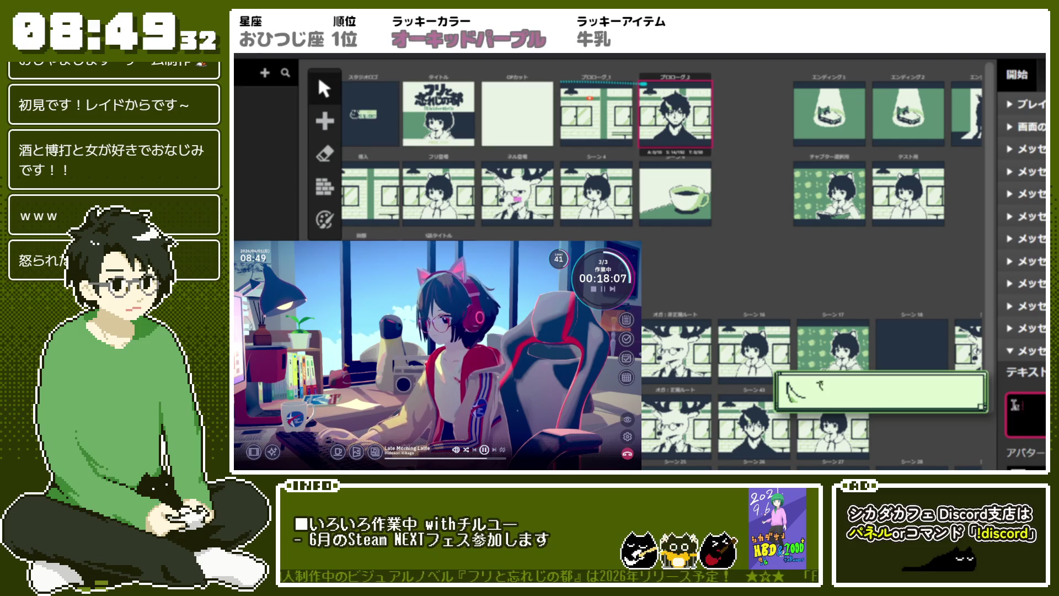
type("近所")
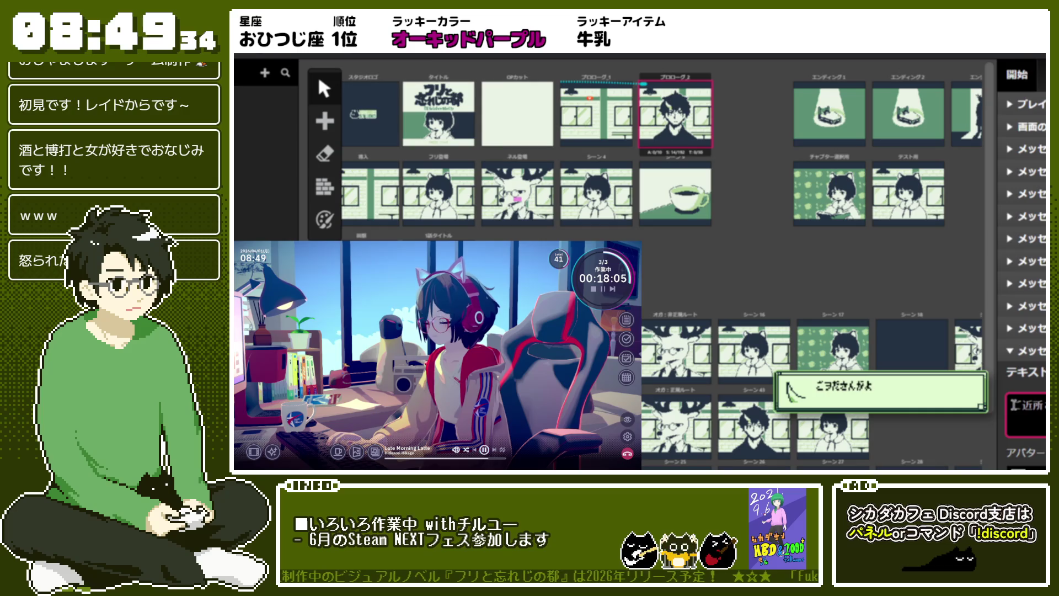
type("さんがよ。")
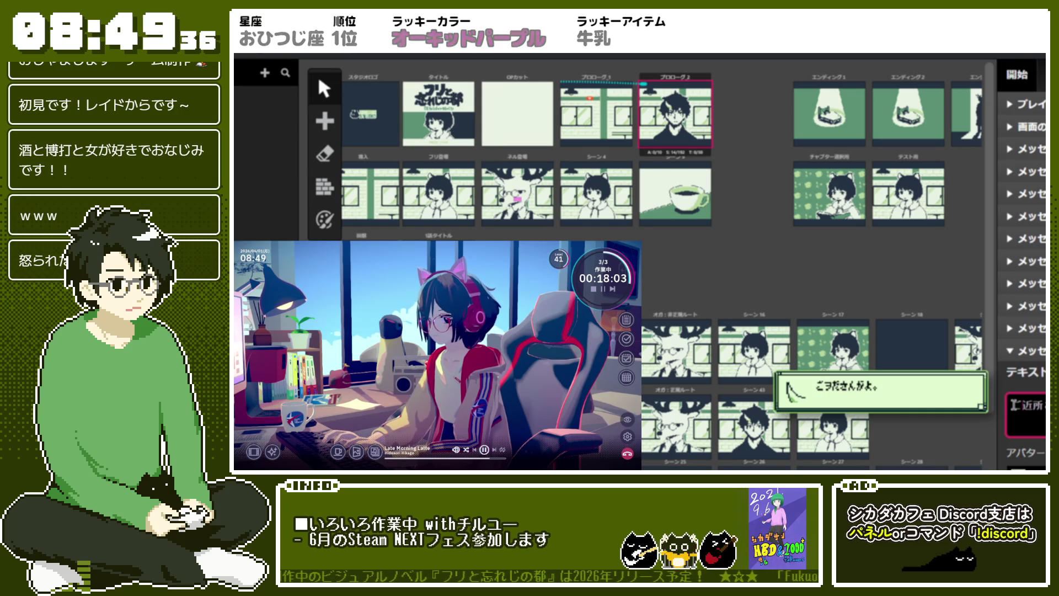
type("だ")
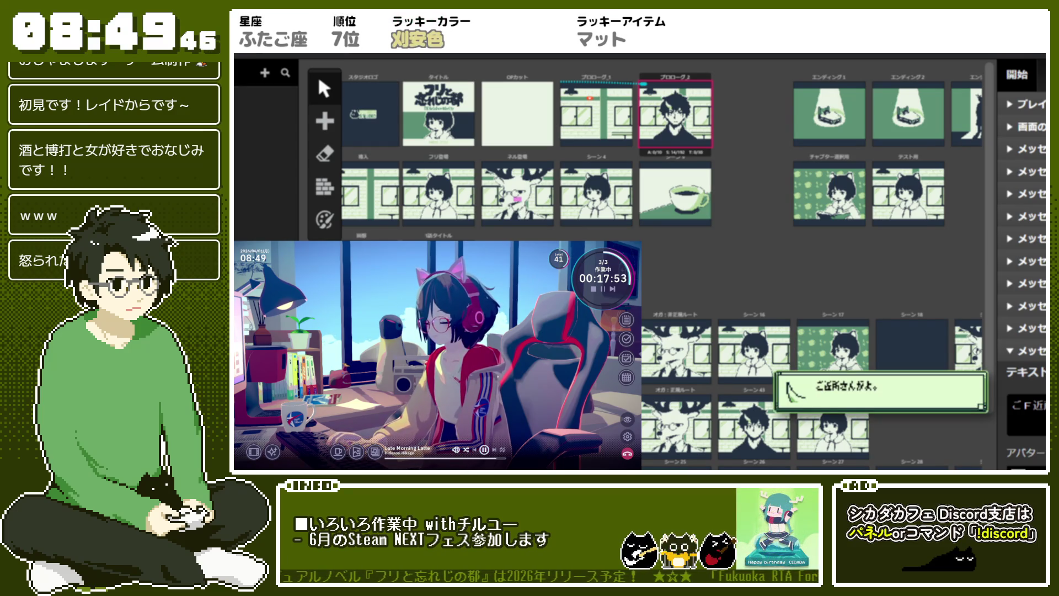
type("s")
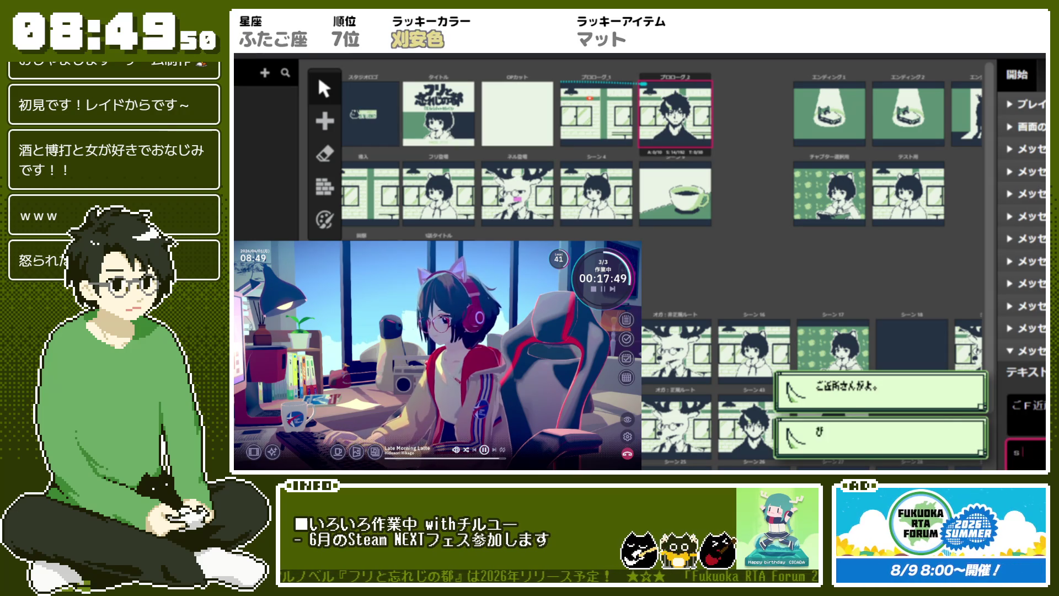
type("最近は")
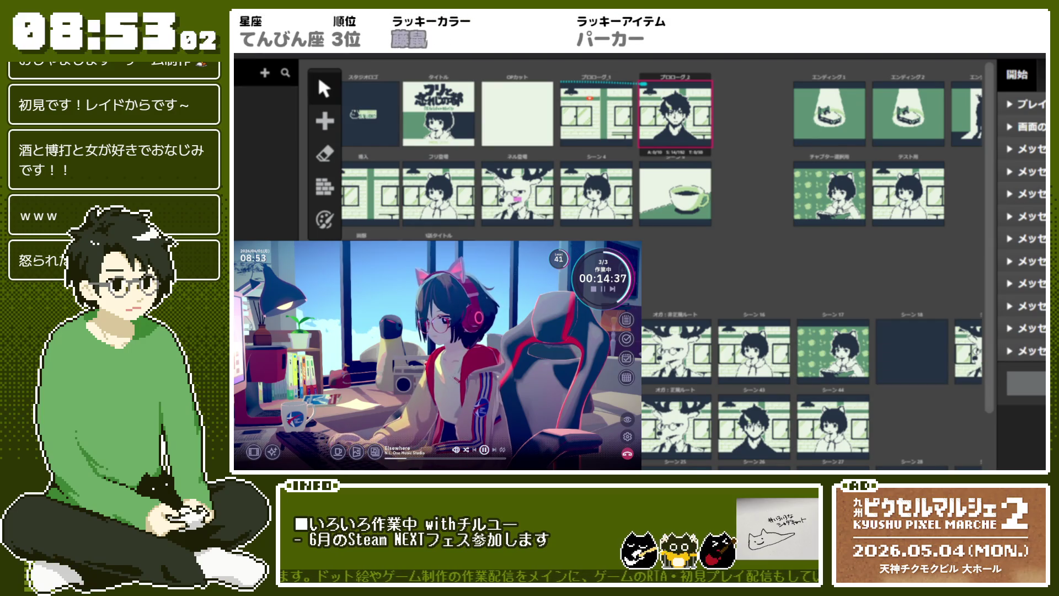
- Clear the こんな状態だと、さっぱりだね。 message and start retyping it beginning with それが
left_click(1026, 373)
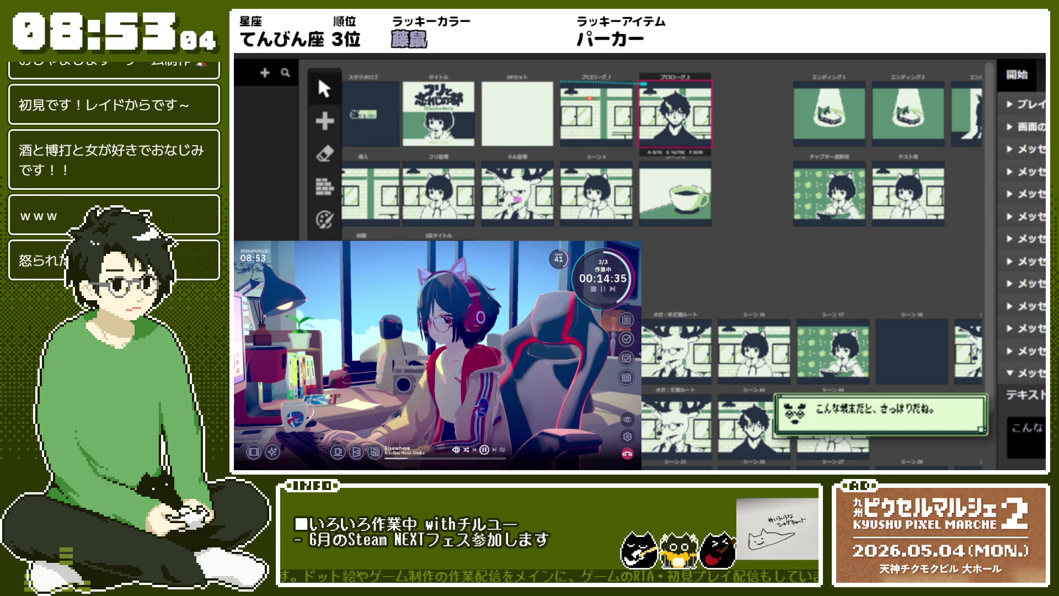
key("ctrl+a")
type("そ")
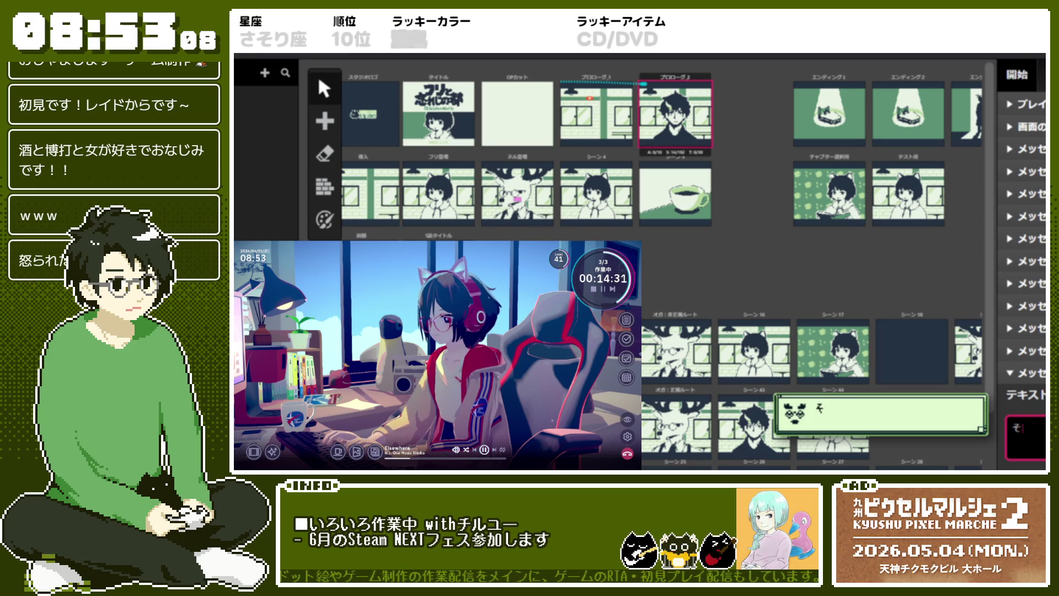
type("れれが")
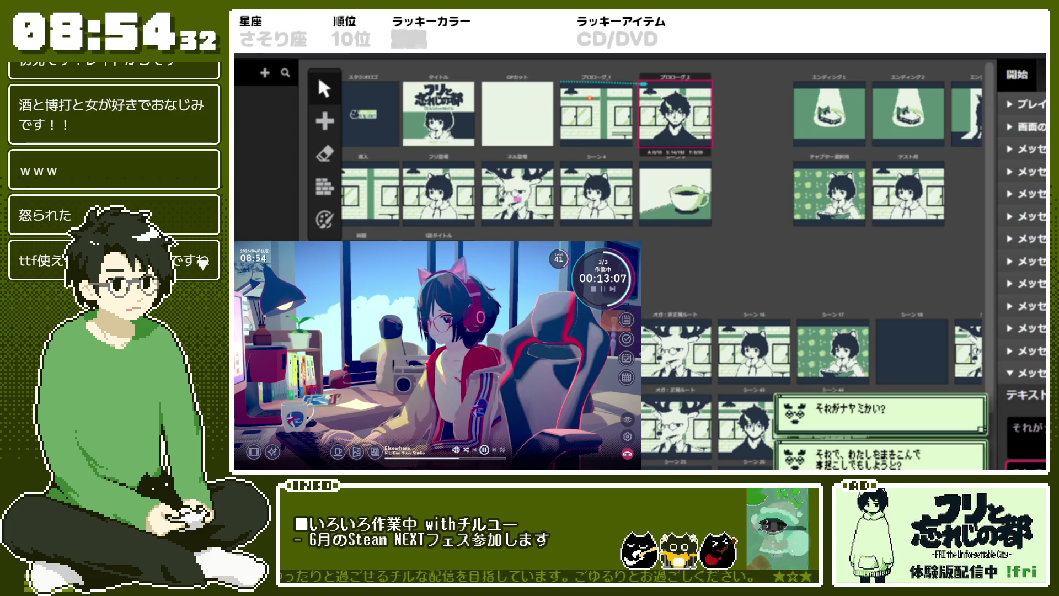
- Replace the <クロガネ> message text with the katakana line ハッ
key("Escape")
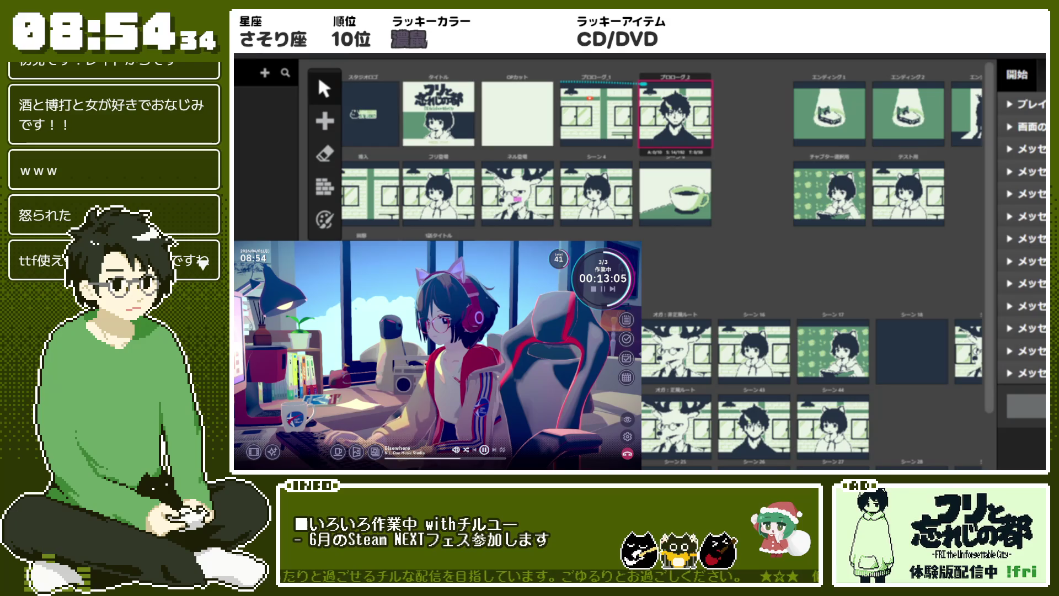
left_click(1026, 328)
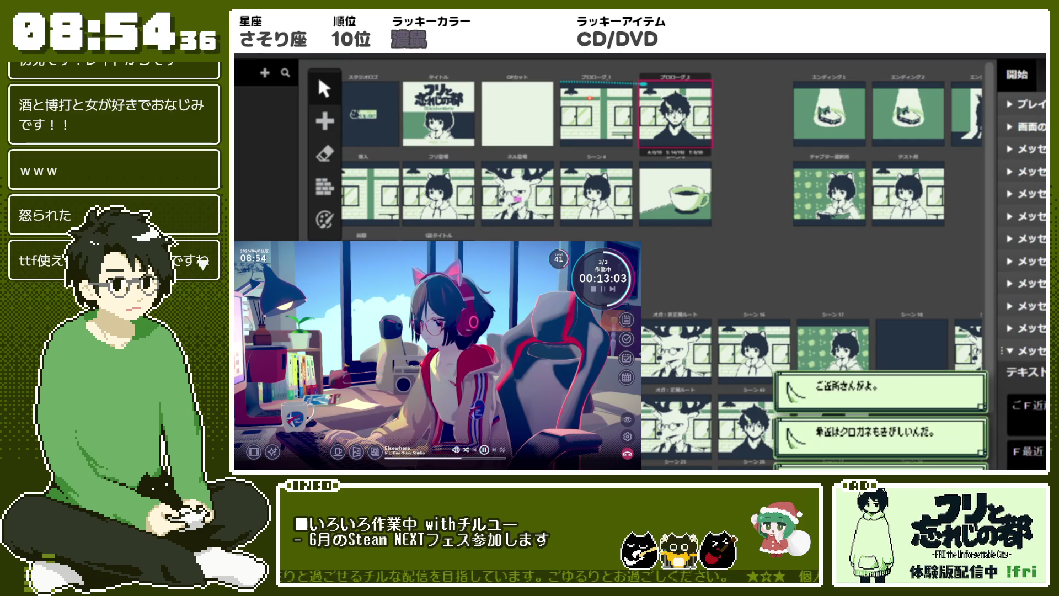
left_click(1025, 305)
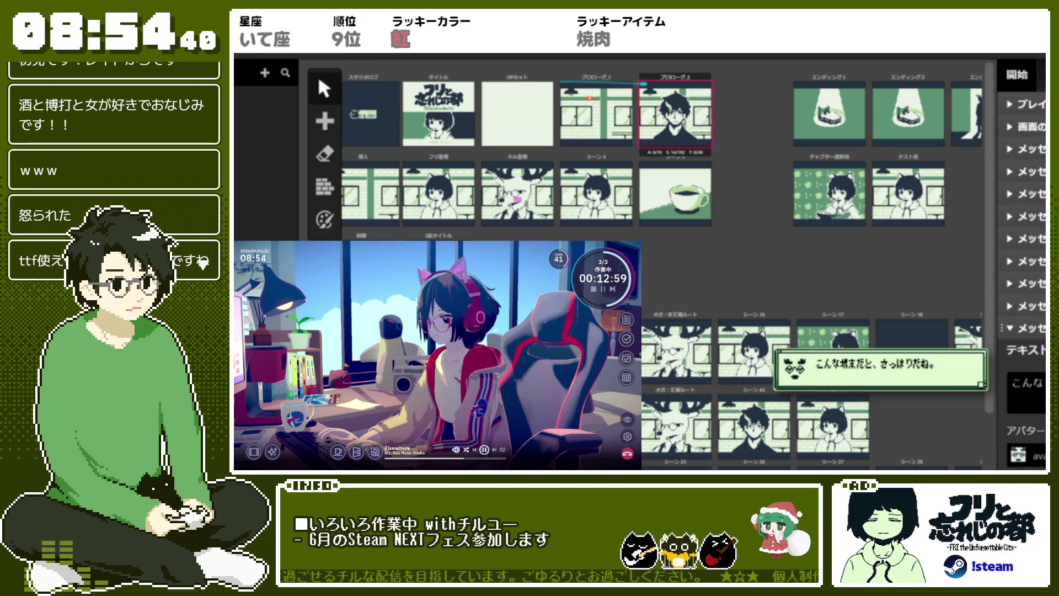
key("Escape")
left_click(1020, 395)
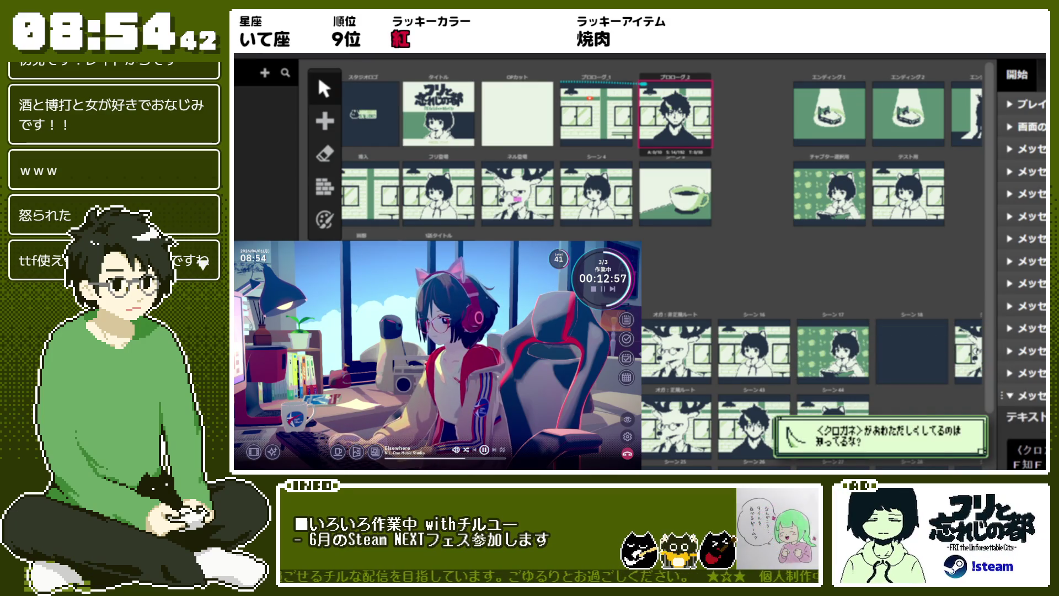
type("haxt")
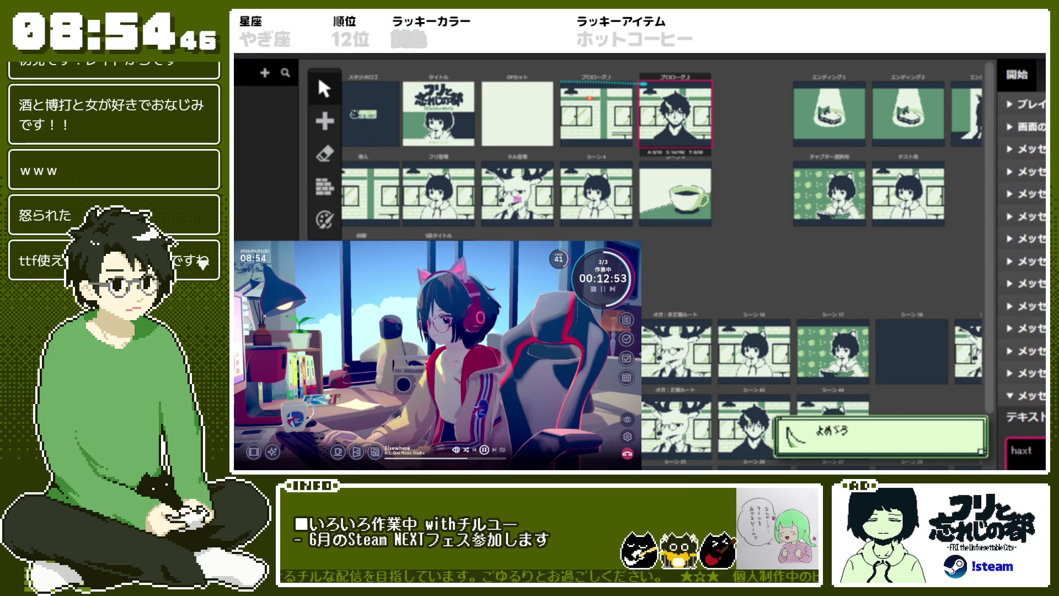
key("Return")
key("F7")
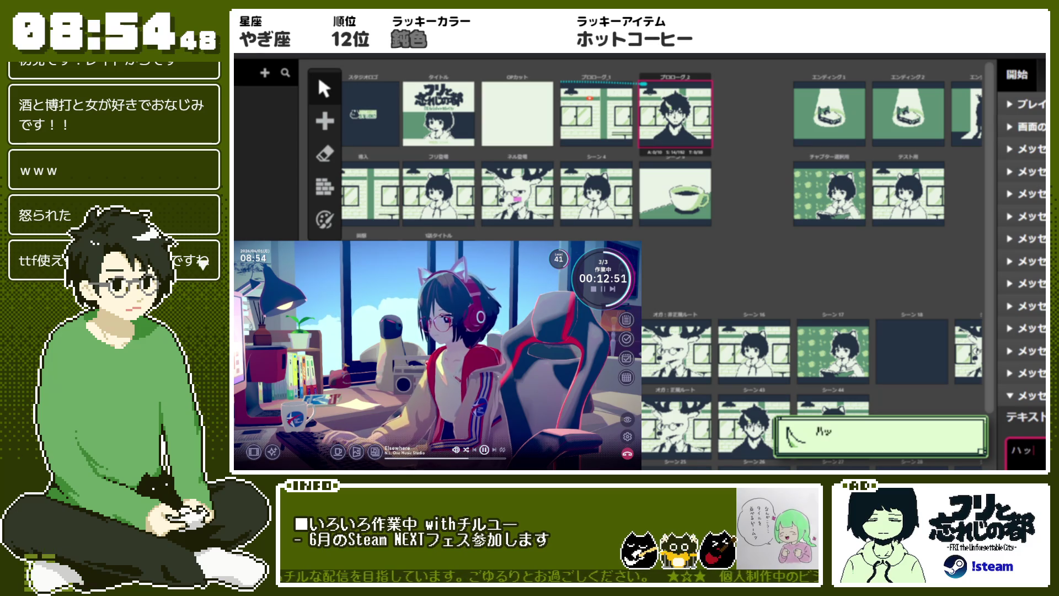
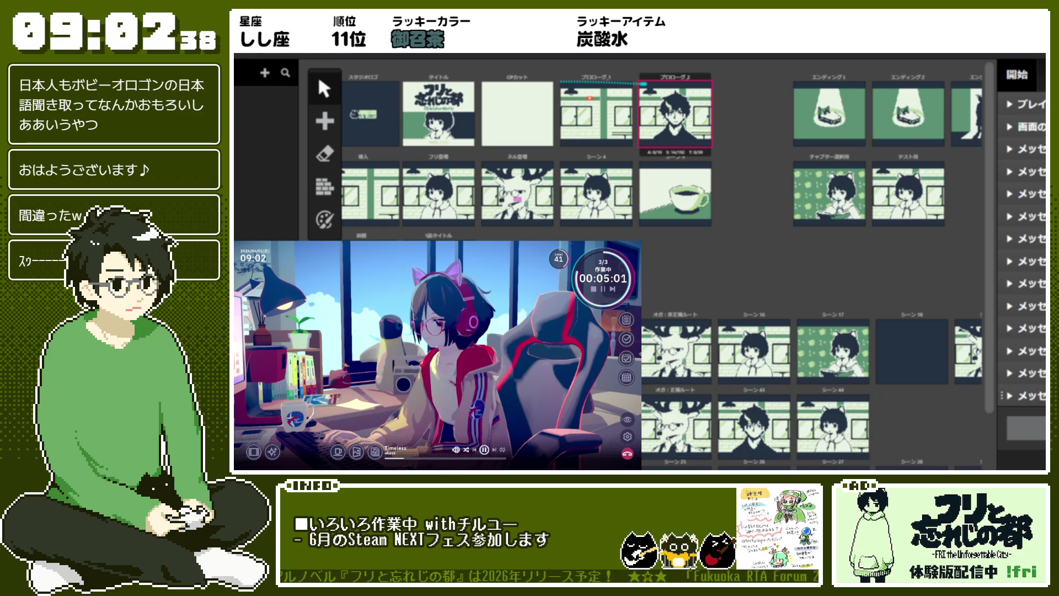
- Add a message dialogue event with the line 'そのわりに', then a second message event after it
left_click(912, 386)
left_click(913, 353)
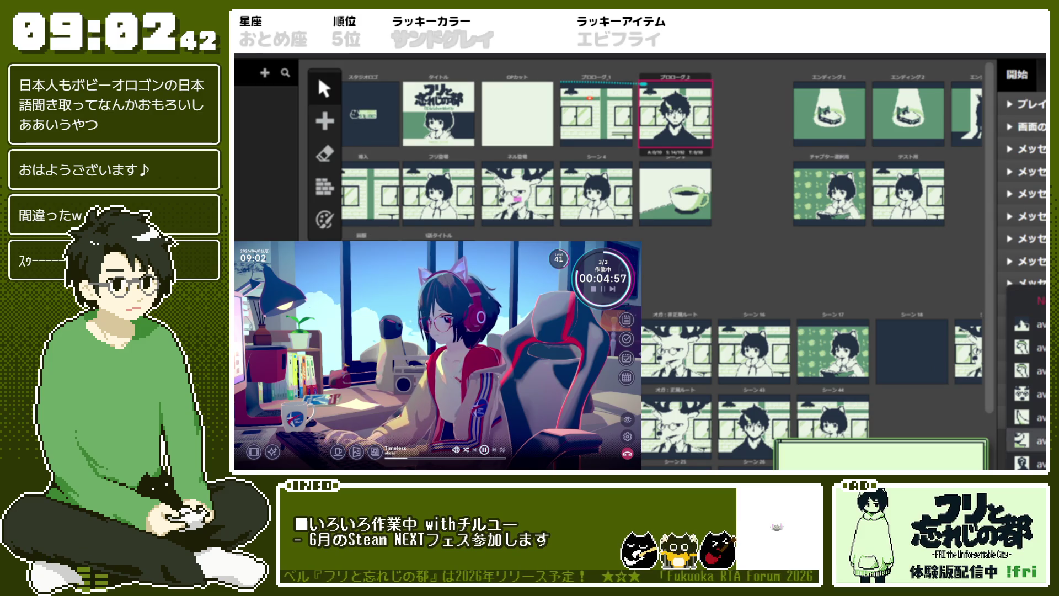
type("そのわりに")
key("Return")
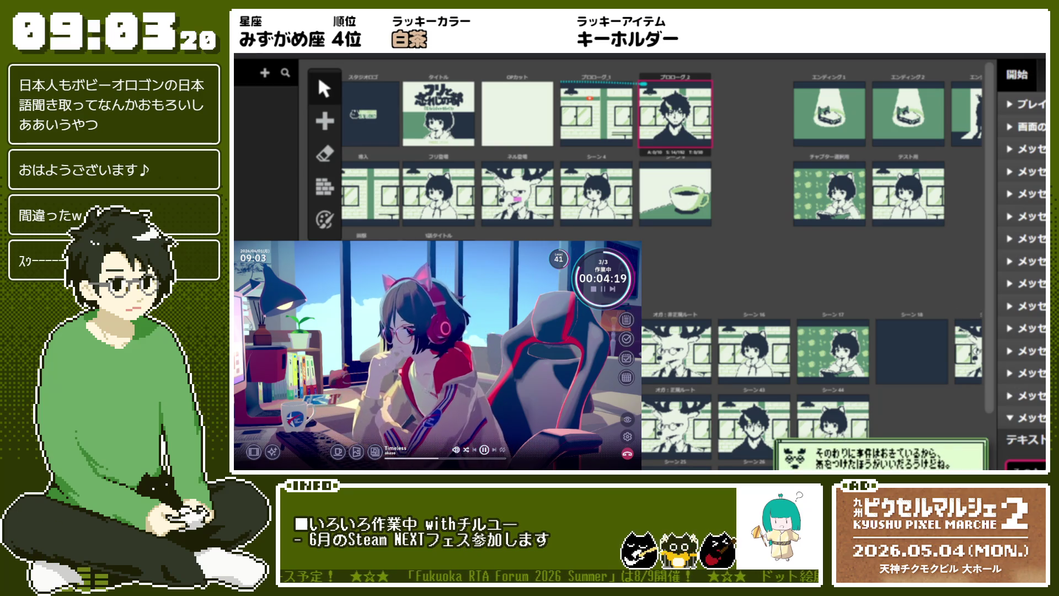
left_click(1021, 466)
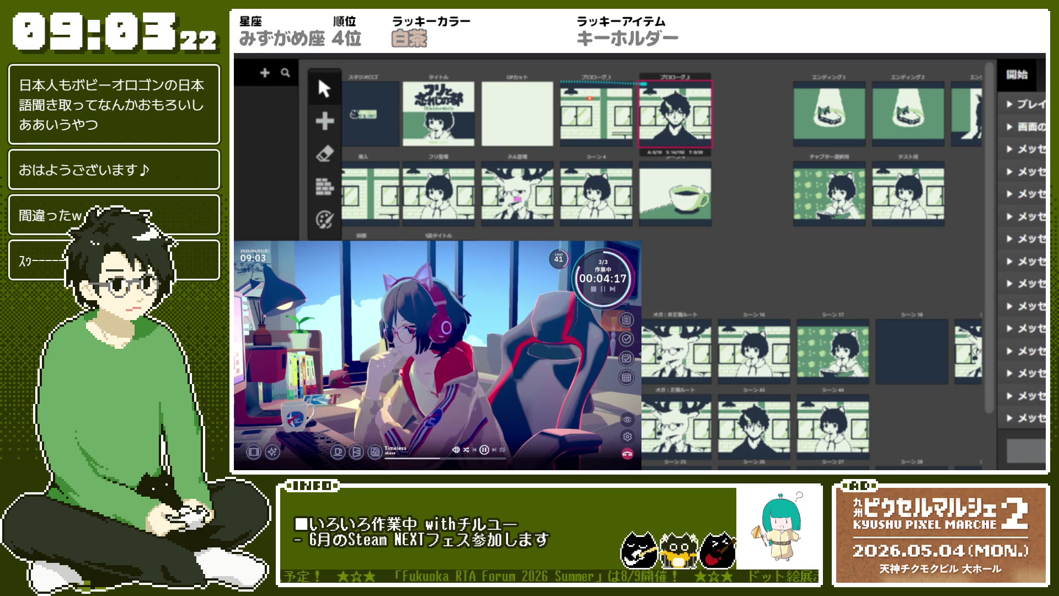
left_click(906, 333)
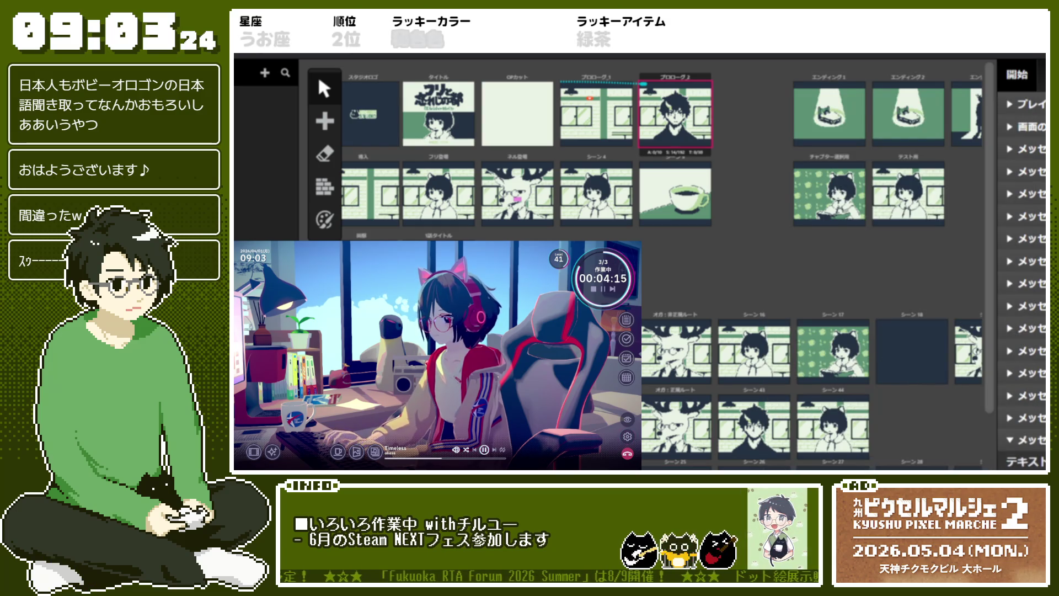